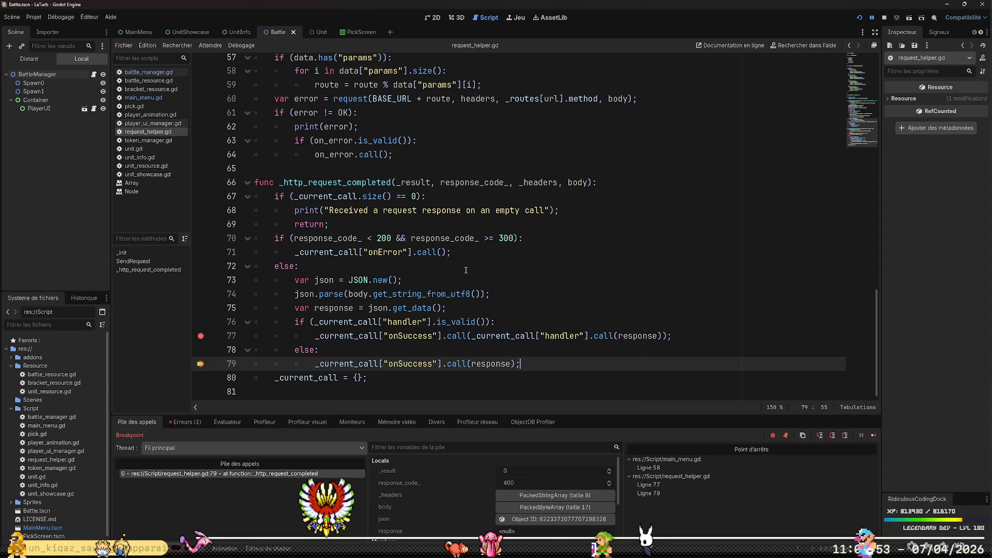
- Review line 70's status-code check and the Locals showing response code 400, then bring up bracket.js
drag(275, 238, 523, 236)
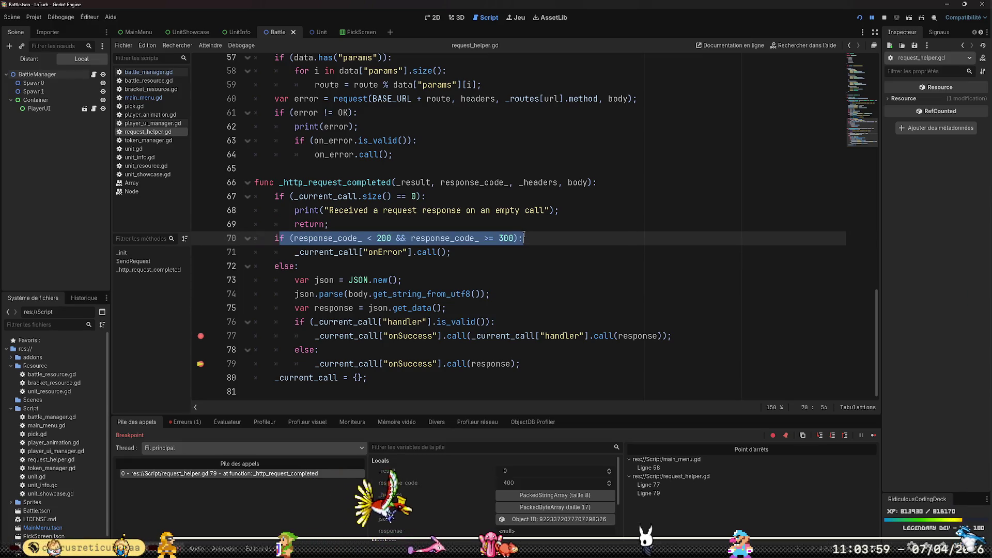
double_click(430, 251)
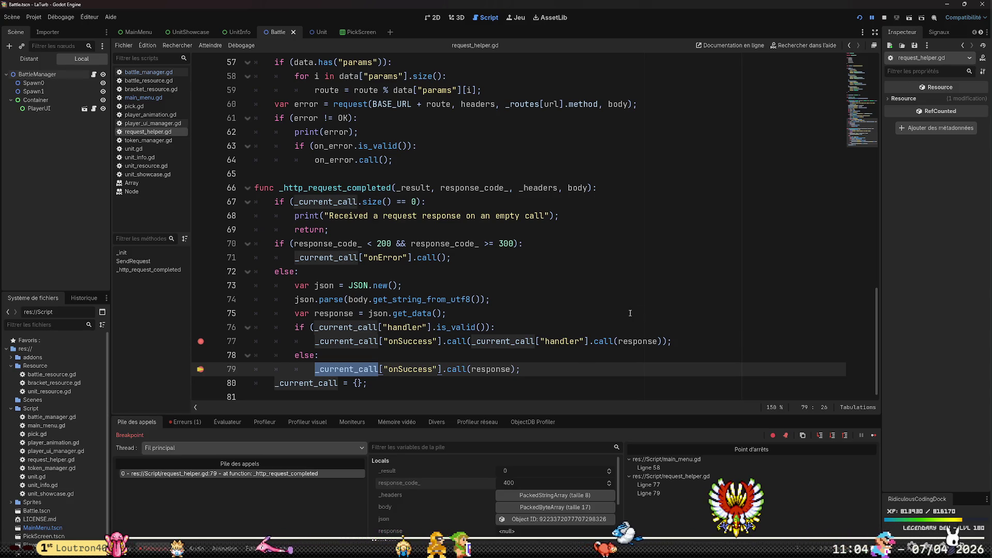
scroll(567, 516, down, 3)
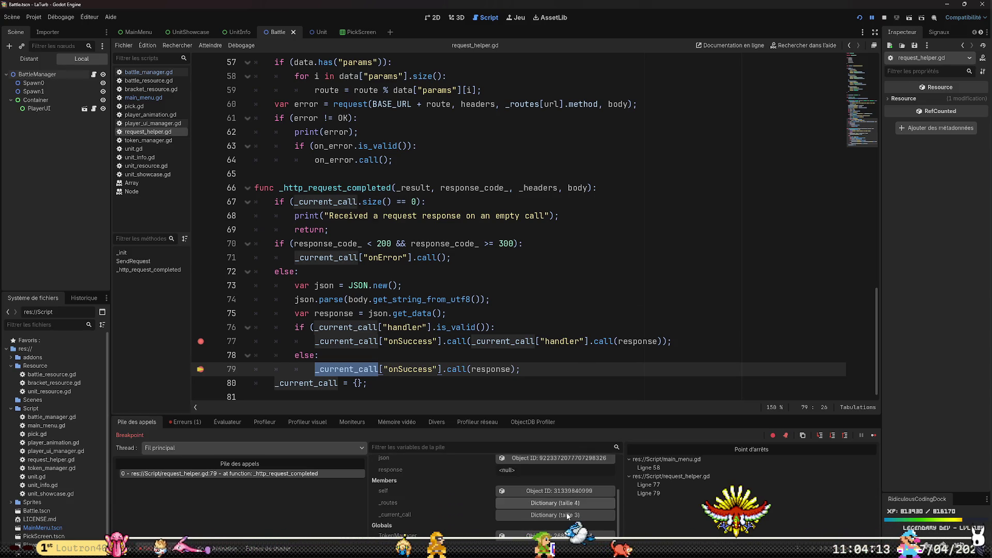
scroll(571, 510, up, 2)
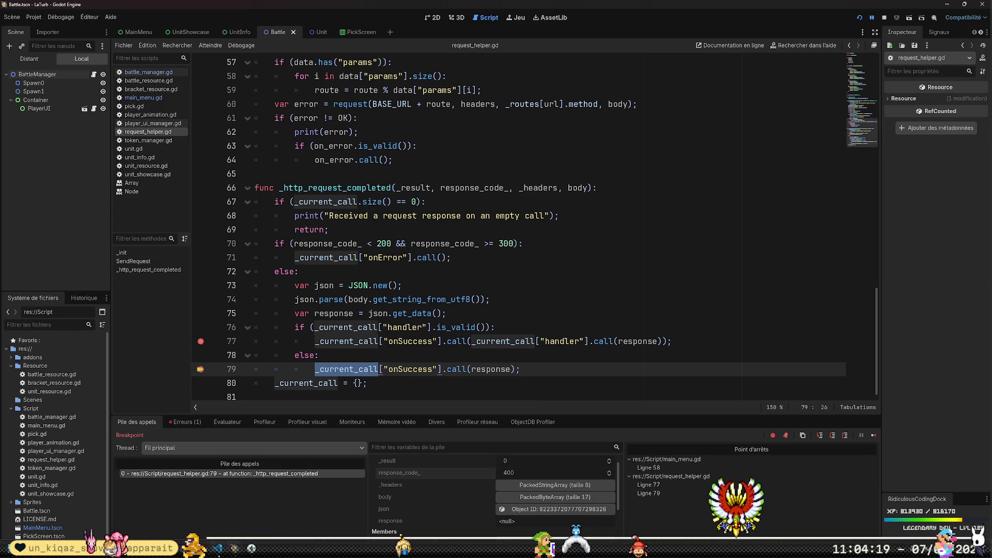
mouse_move(217, 548)
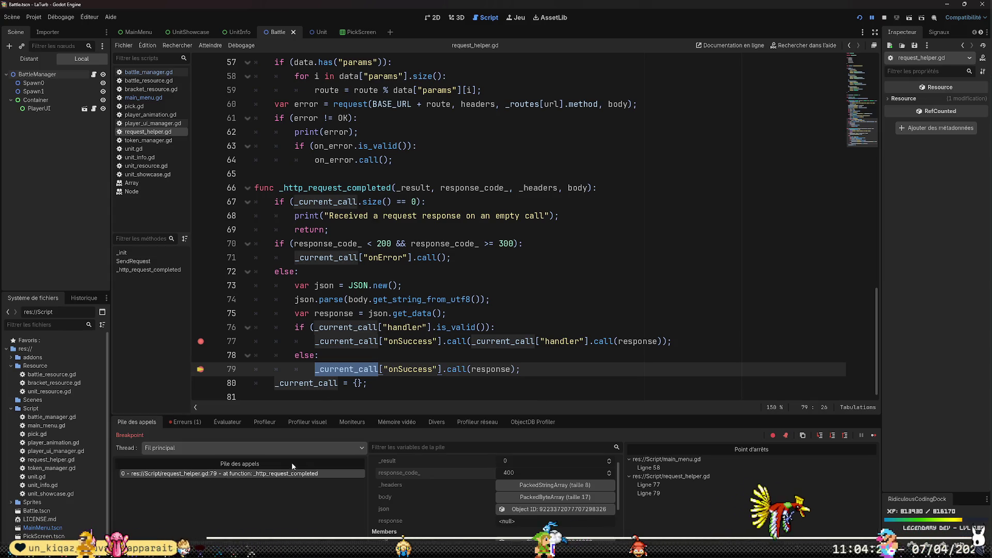
click(232, 505)
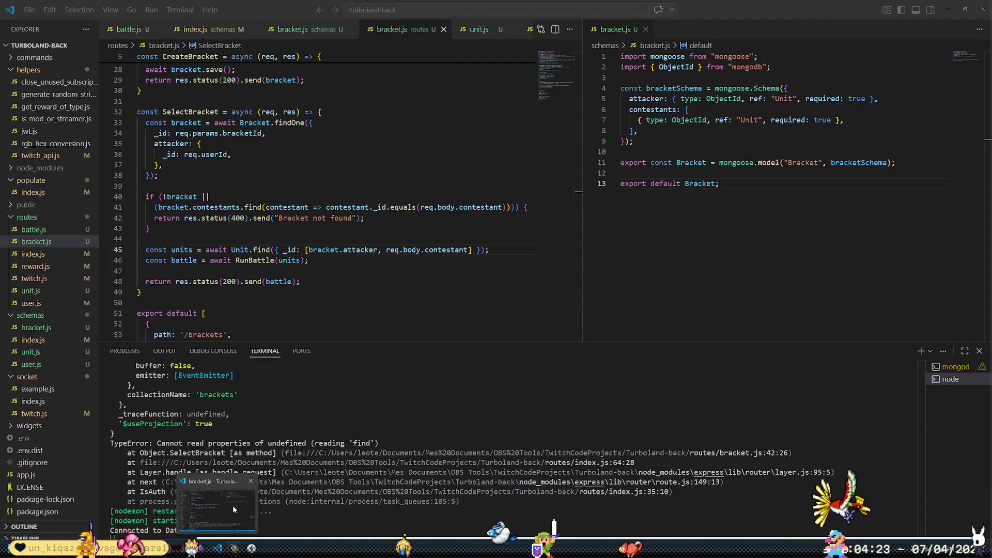
click(349, 211)
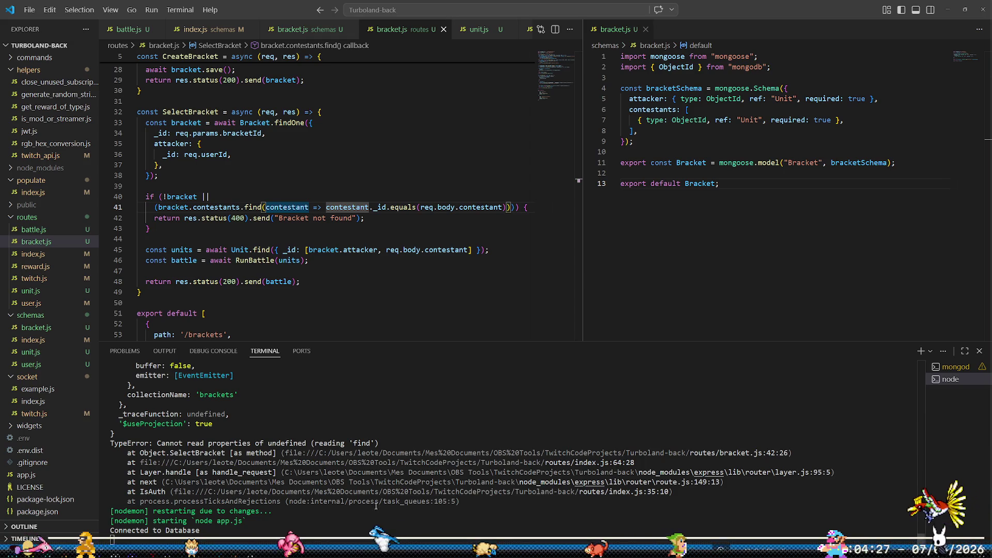
click(427, 229)
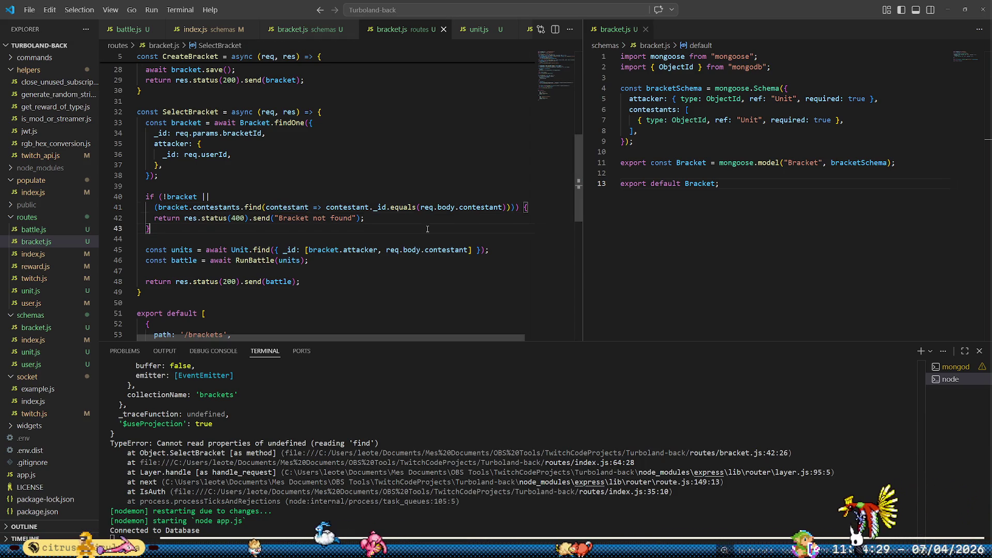
key(Up)
key(Up)
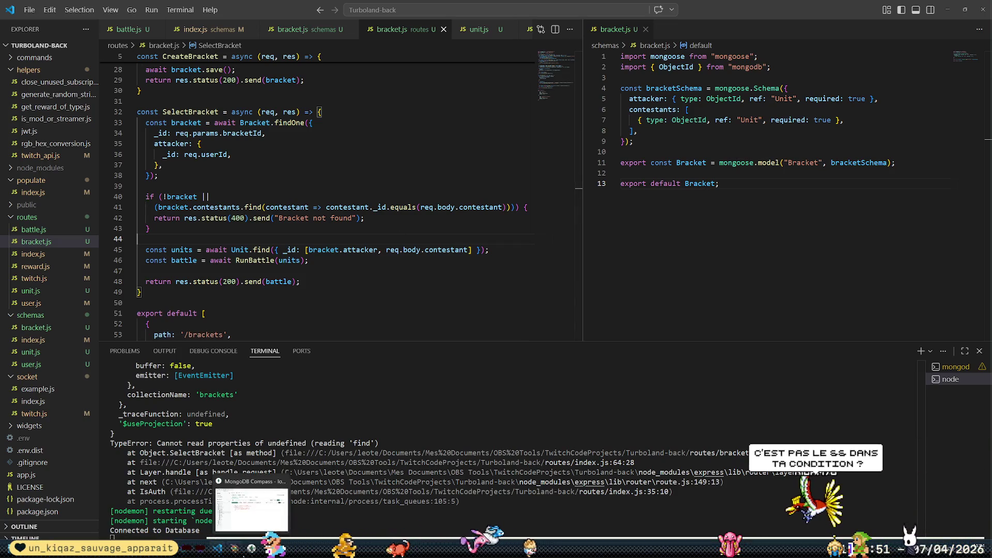
click(234, 548)
- Change the line 70 error check from && to || and save request_helper.gd
click(400, 244)
key(Right)
key(shift+Left)
key(shift+Left)
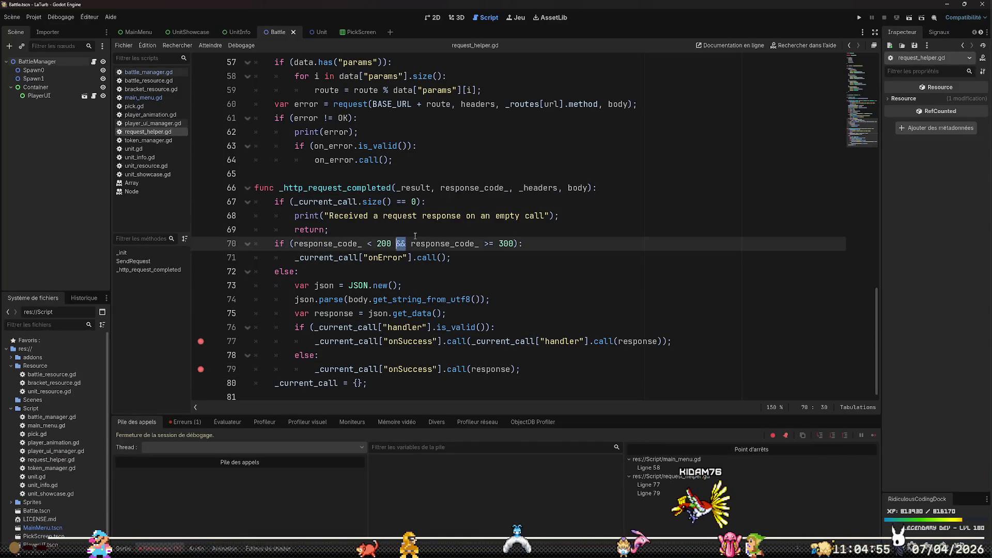
text(||)
key(Right)
key(ctrl+s)
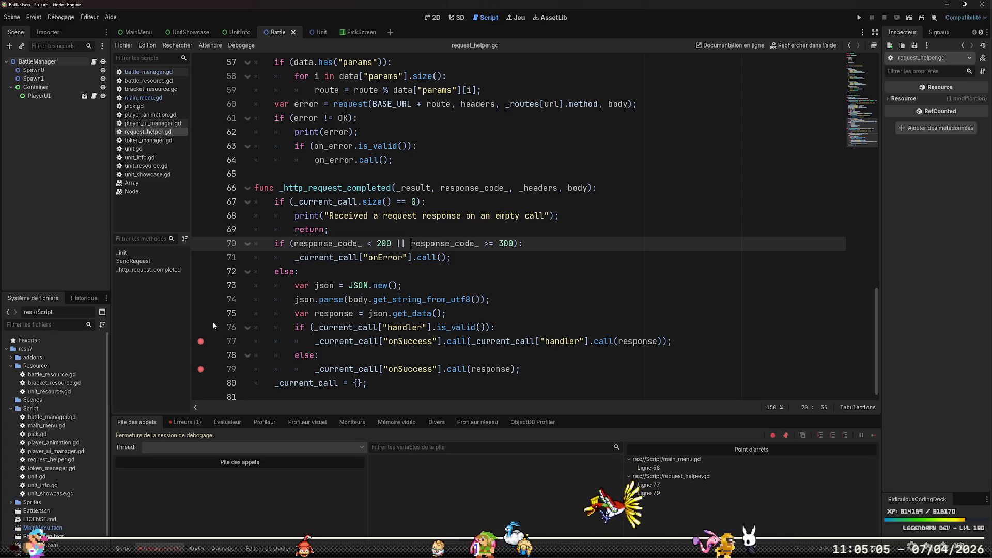
- Remove the breakpoints on lines 77 and 79 and return to VS Code
click(201, 342)
click(201, 370)
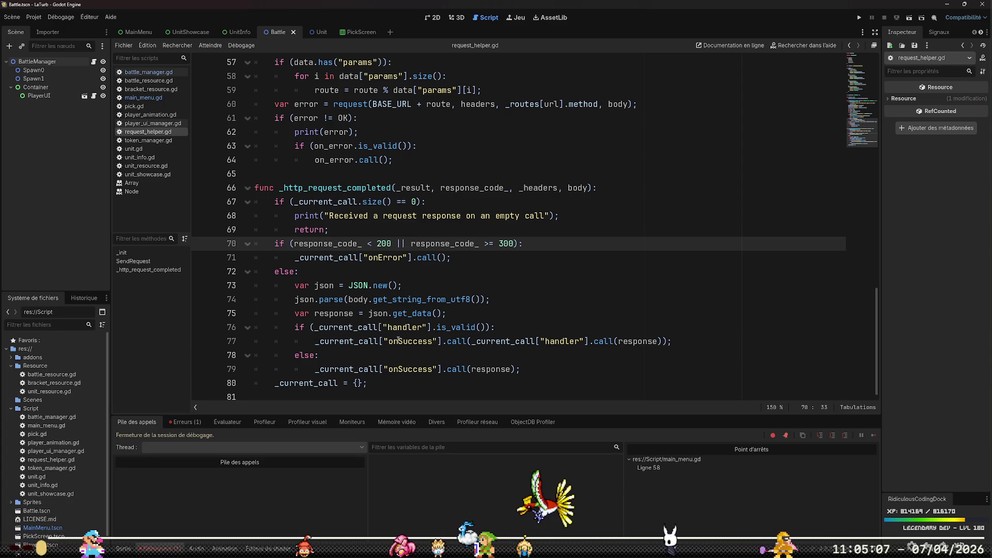
key(alt+Tab)
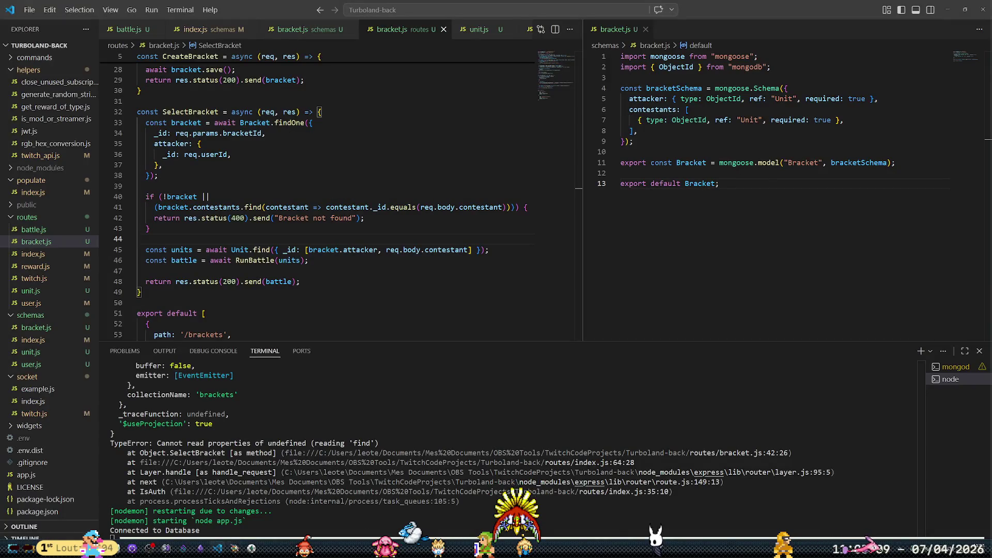
- Insert blank lines on line 39, between the SelectBracket bracket lookup and its not-found check
click(272, 260)
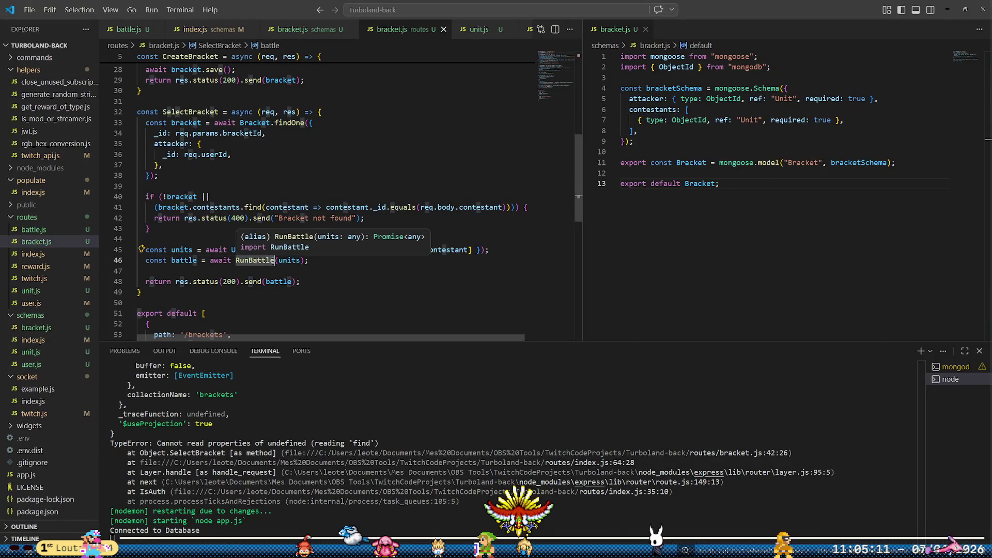
click(369, 202)
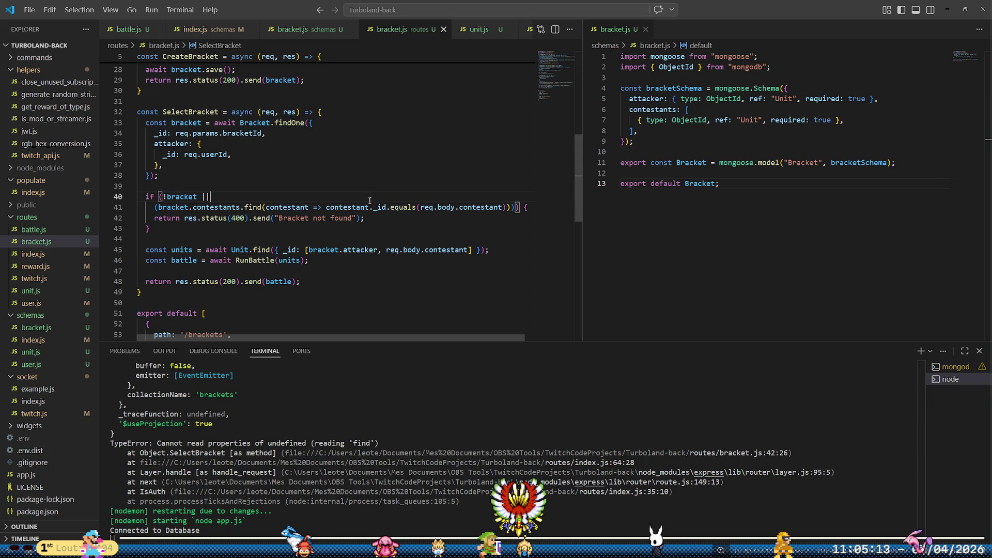
key(Home)
key(Home)
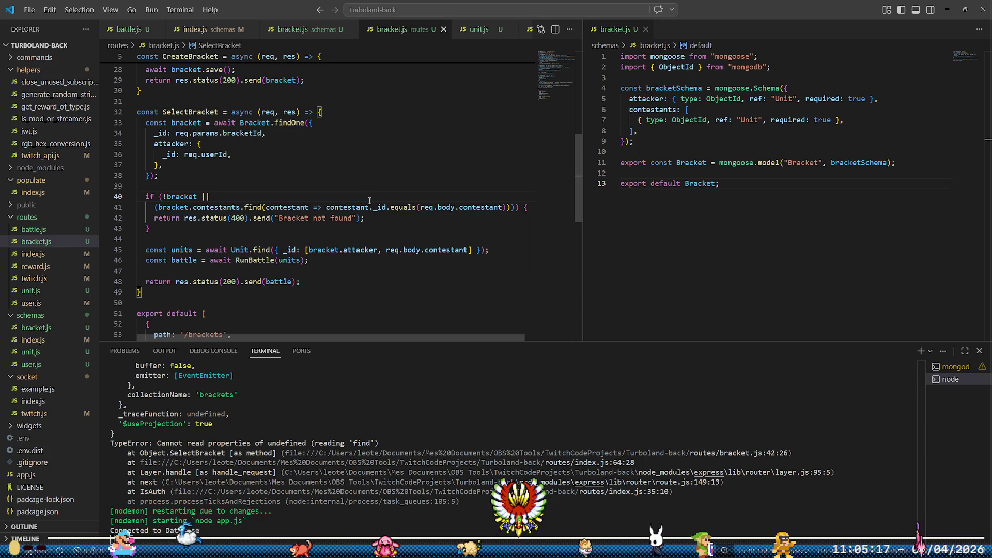
key(Down)
key(Down)
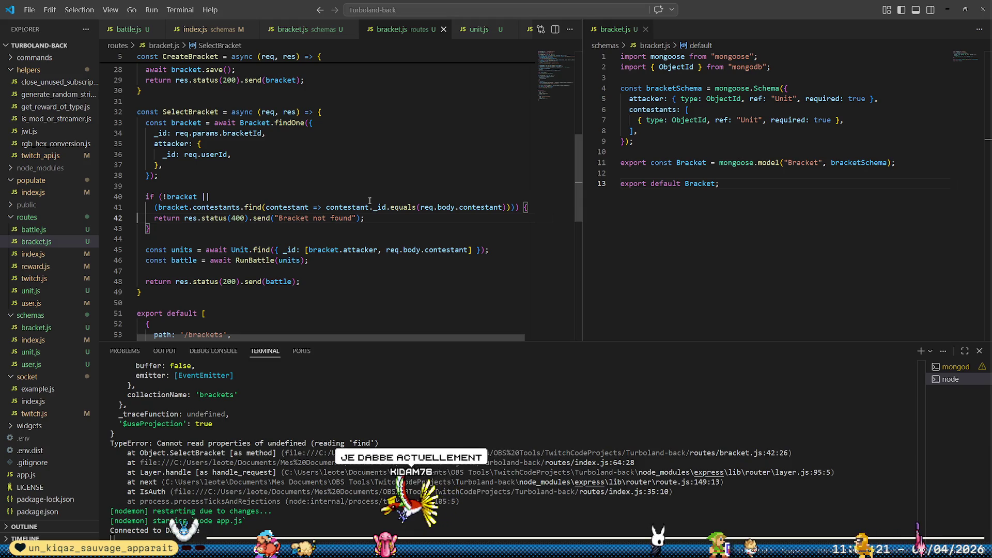
key(Up)
key(Up)
key(Up)
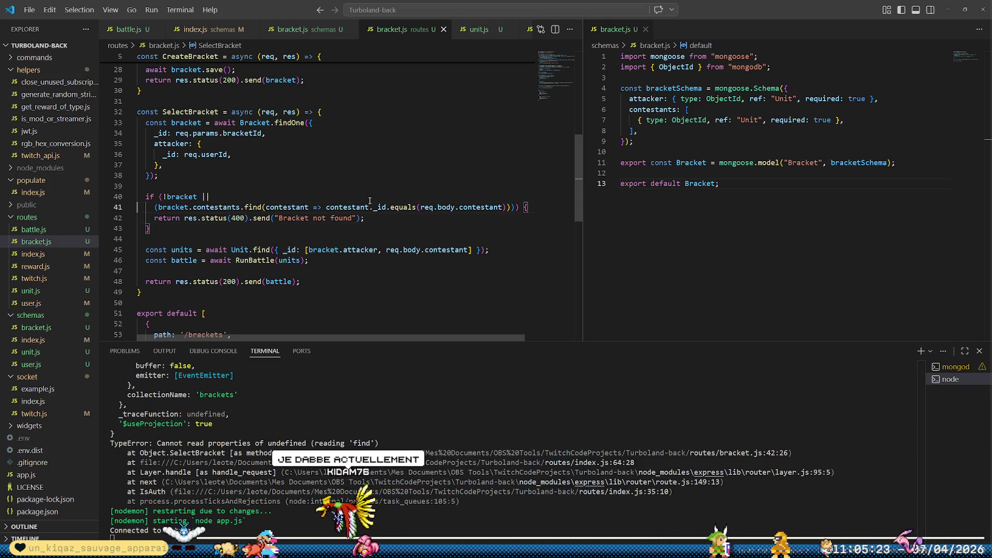
key(Return)
key(Return)
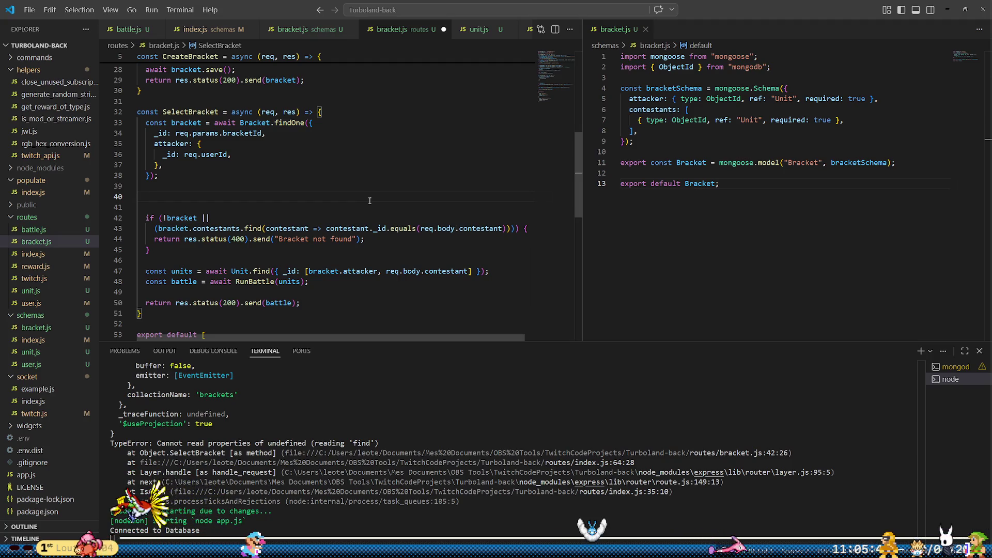
- Remove the stray characters and extra blank lines after the bracket lookup
text(co)
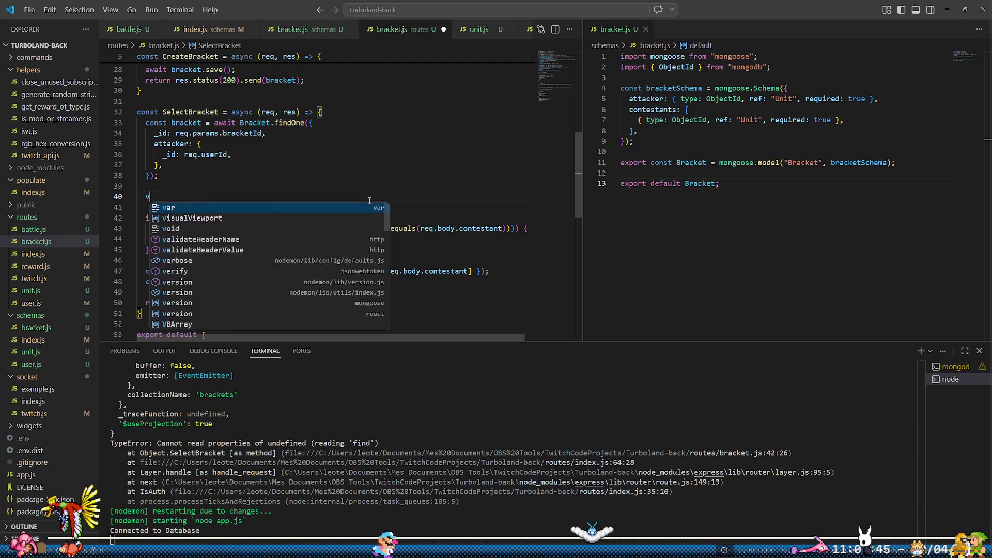
key(BackSpace)
key(BackSpace)
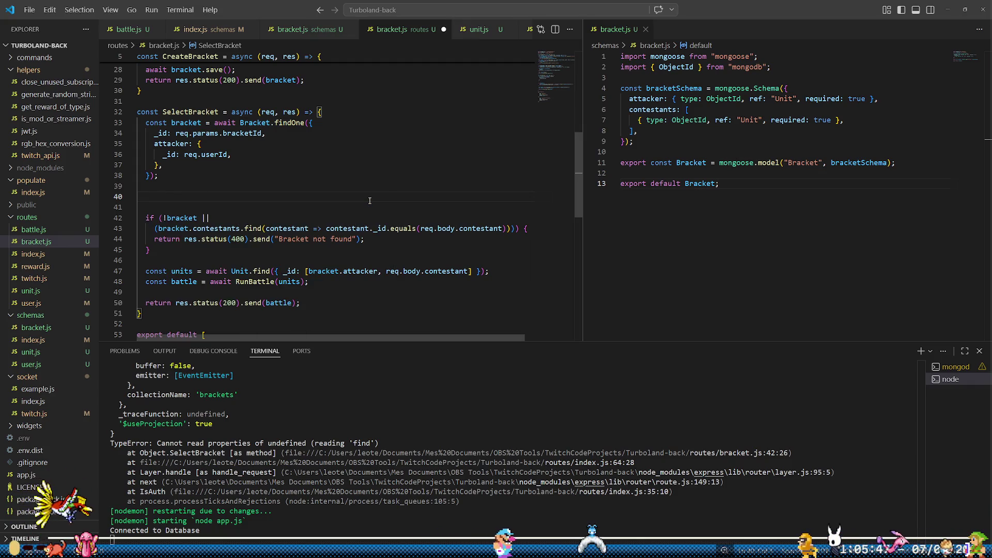
key(BackSpace)
key(BackSpace)
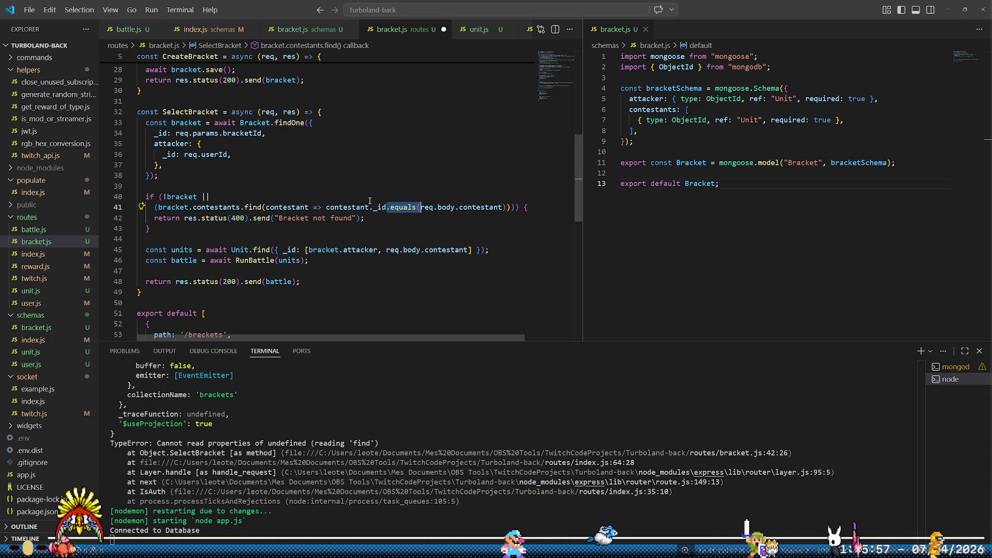
- Make line 41 compare contestant._id === req.body.contestant and save bracket.js
text(==)
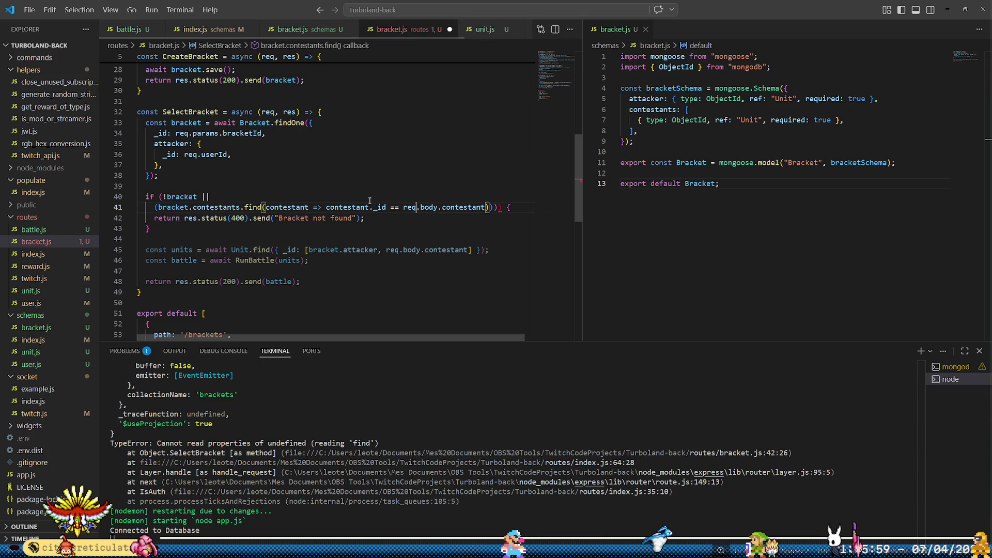
key(ctrl+Left)
key(ctrl+Left)
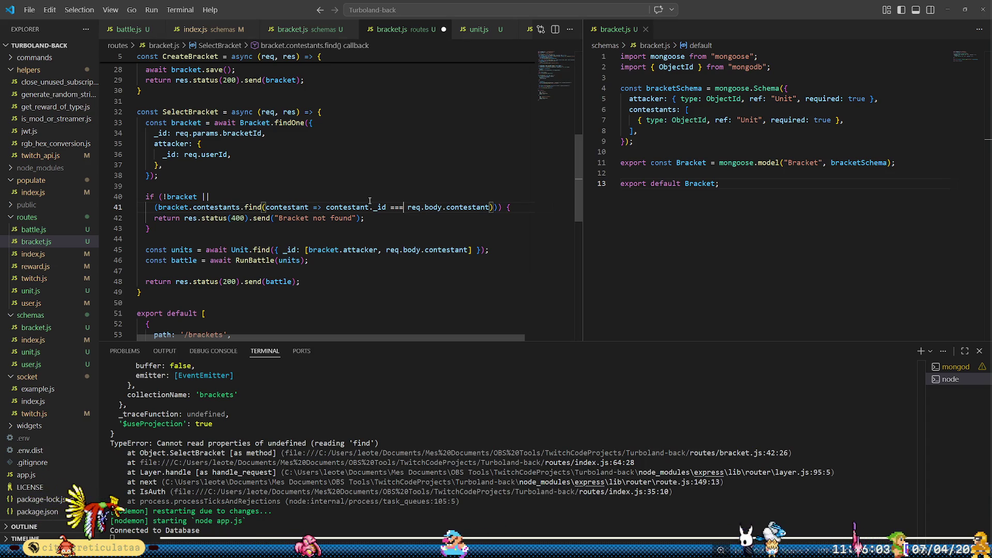
key(ctrl+s)
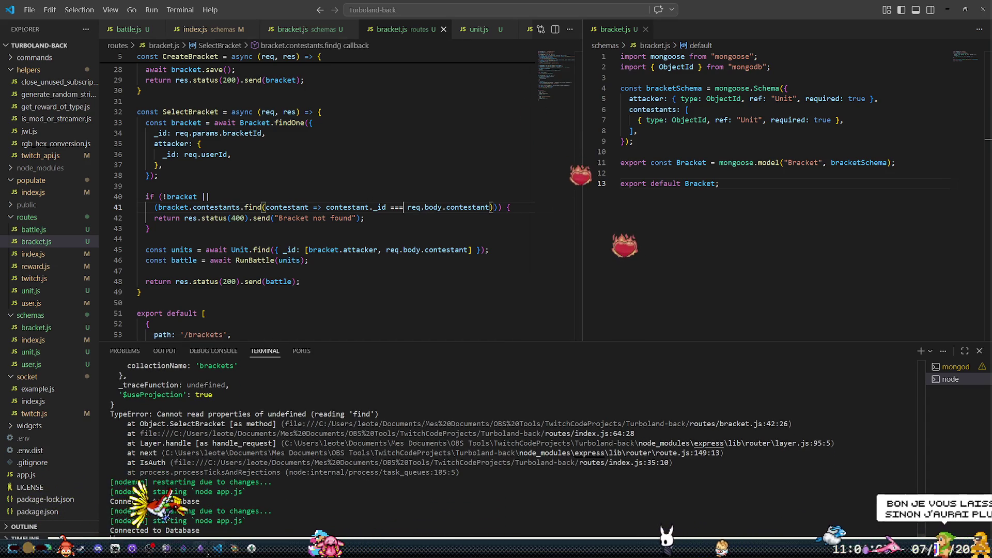
key(alt+Tab)
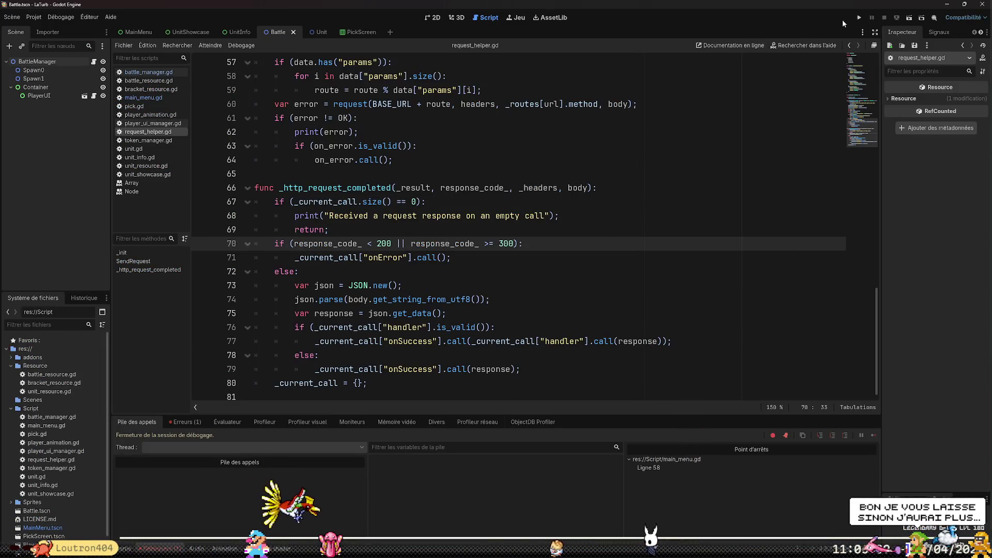
- Launch the game in debug mode, start a fight and choose a fish unit
click(858, 18)
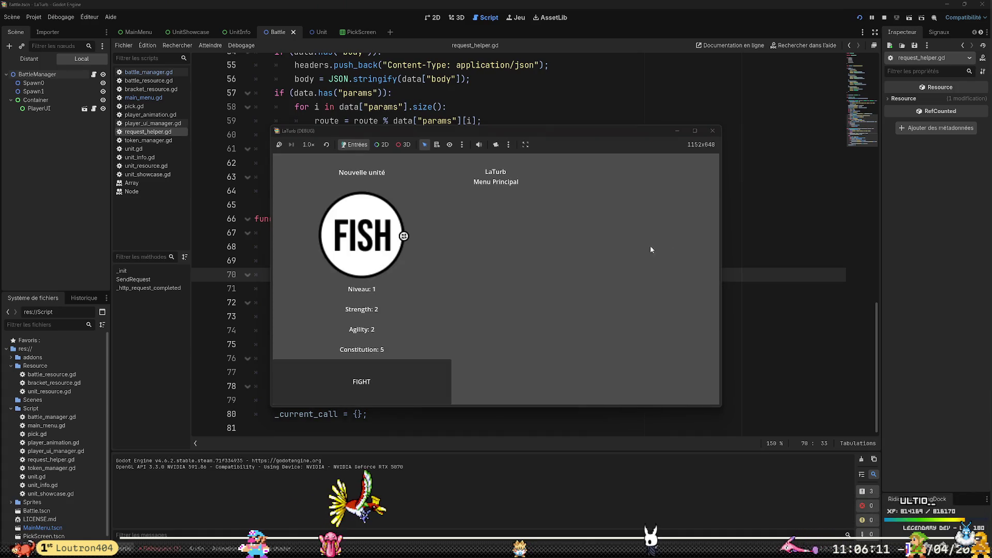
click(381, 381)
click(459, 311)
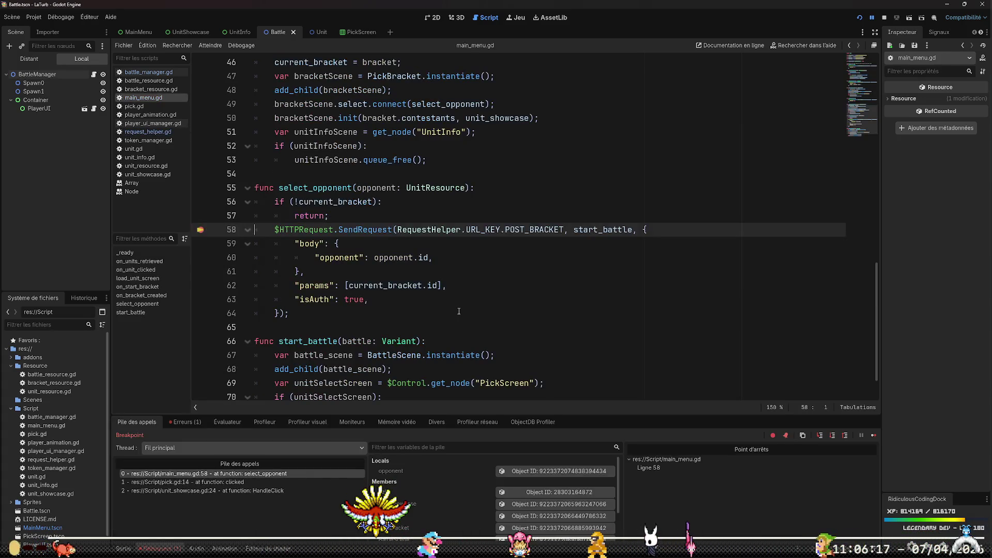
- Remove the line 58 breakpoint and resume, hitting a 400 response and null-callable error at line 71
click(201, 234)
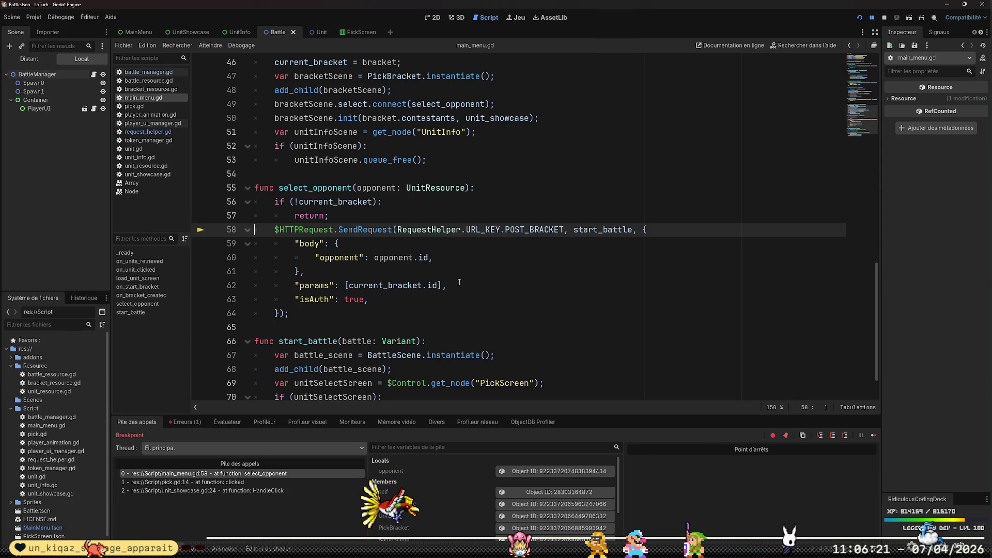
key(F12)
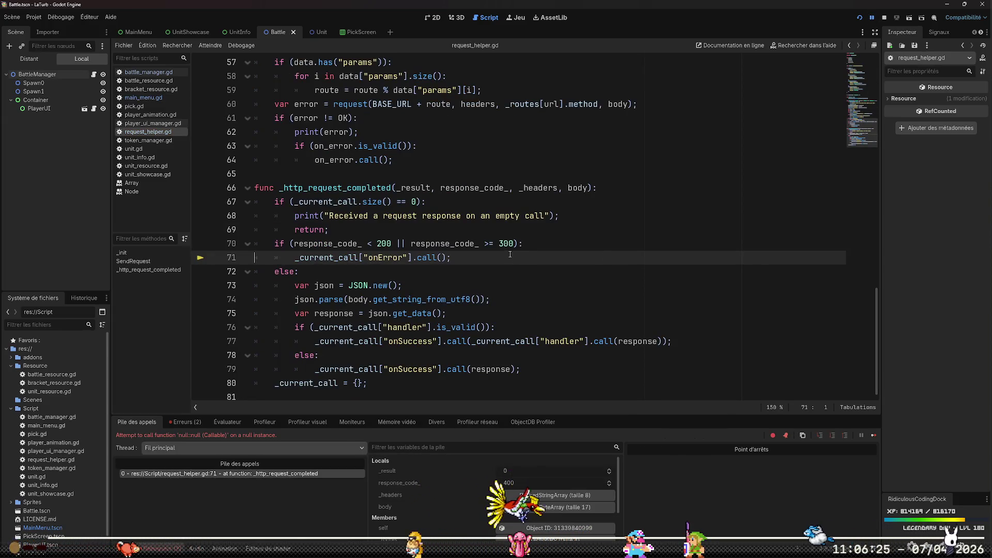
key(alt+Tab)
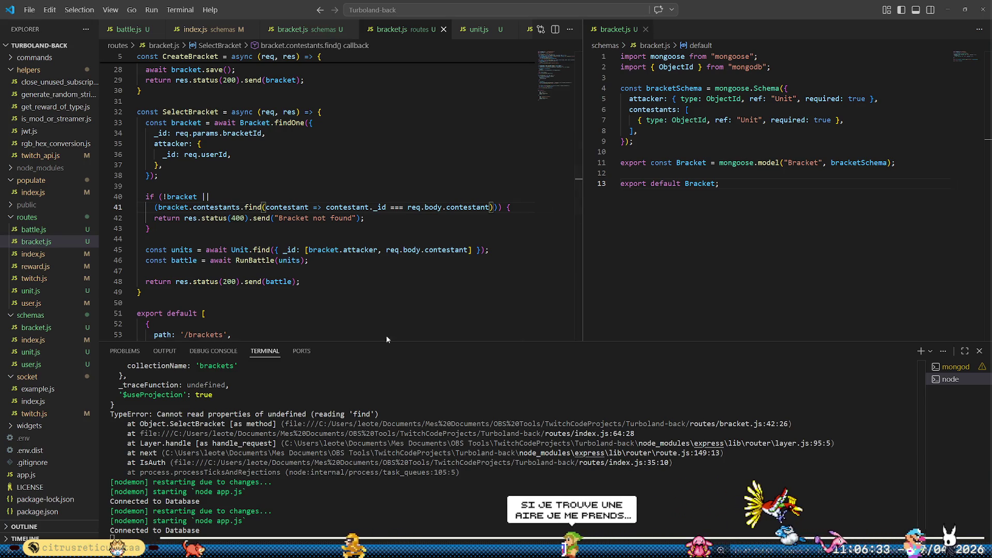
- Restore the equals comparison of contestant ids on line 41 and open a line above the check
key(Down)
key(Down)
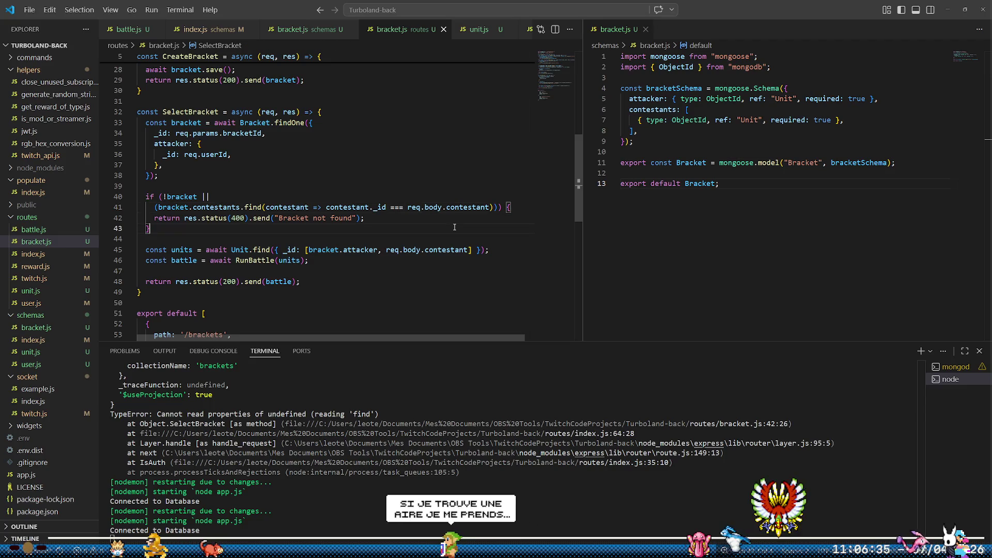
key(ctrl+z)
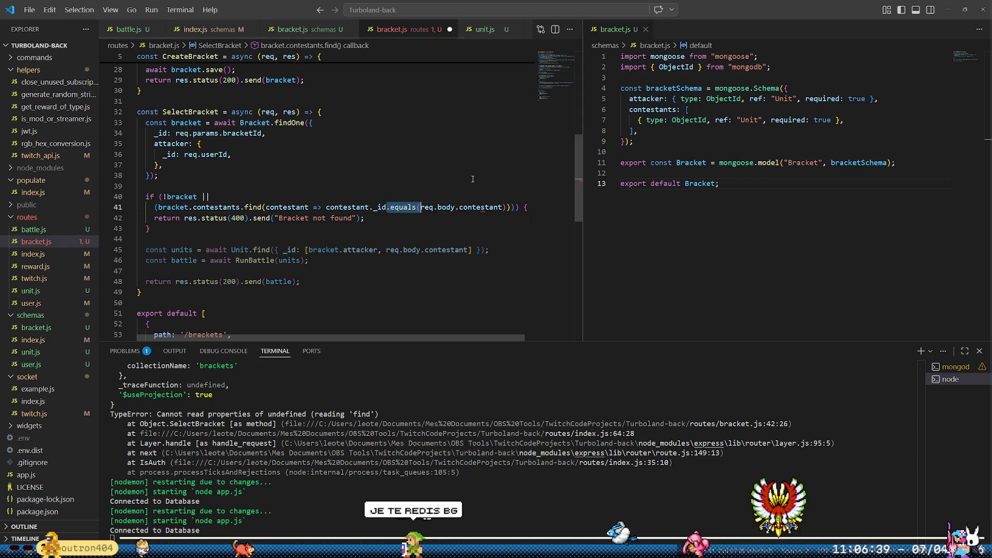
key(Up)
key(ctrl+shift+Return)
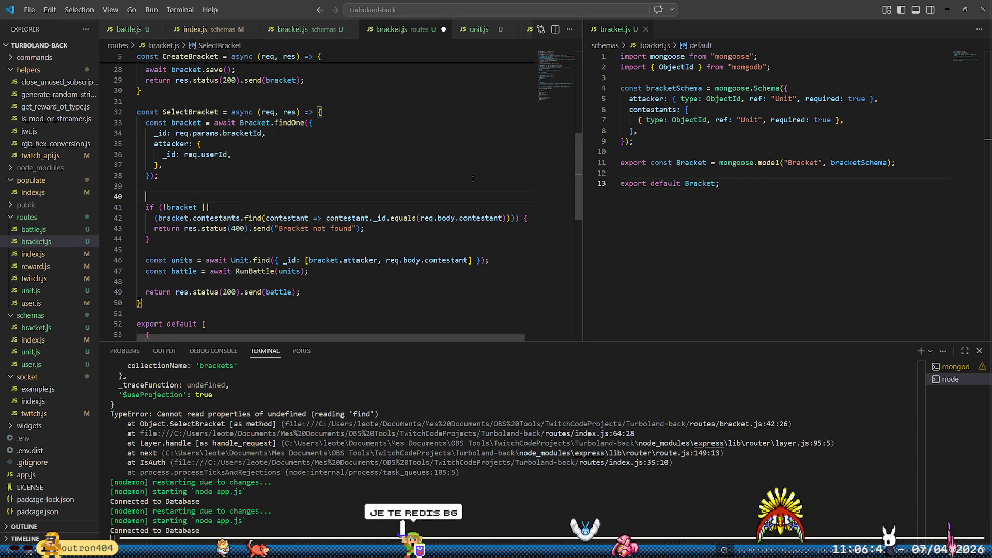
- Add console.log(bracket, req.body) above the not-found check and save so the server restarts
text(console.log()
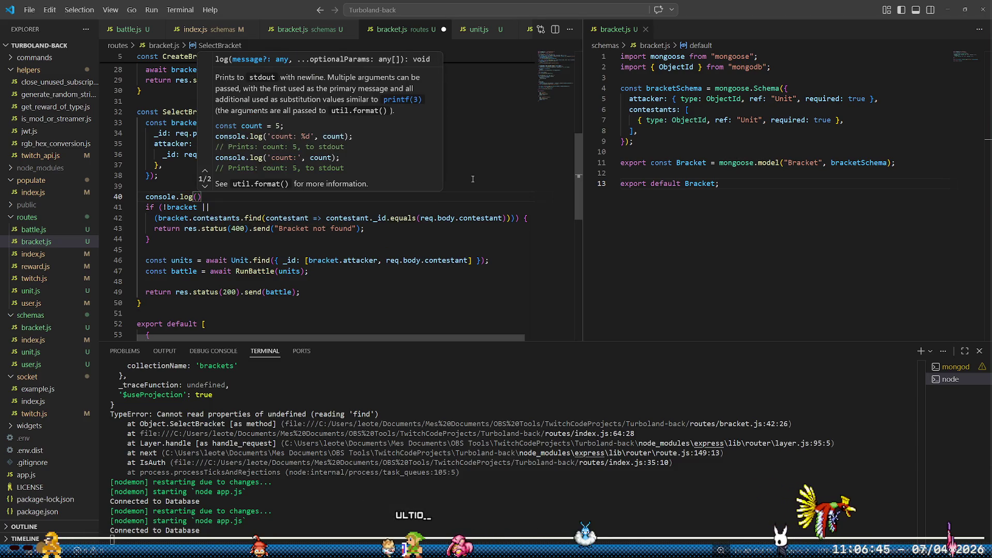
text(bracke)
text(t, c)
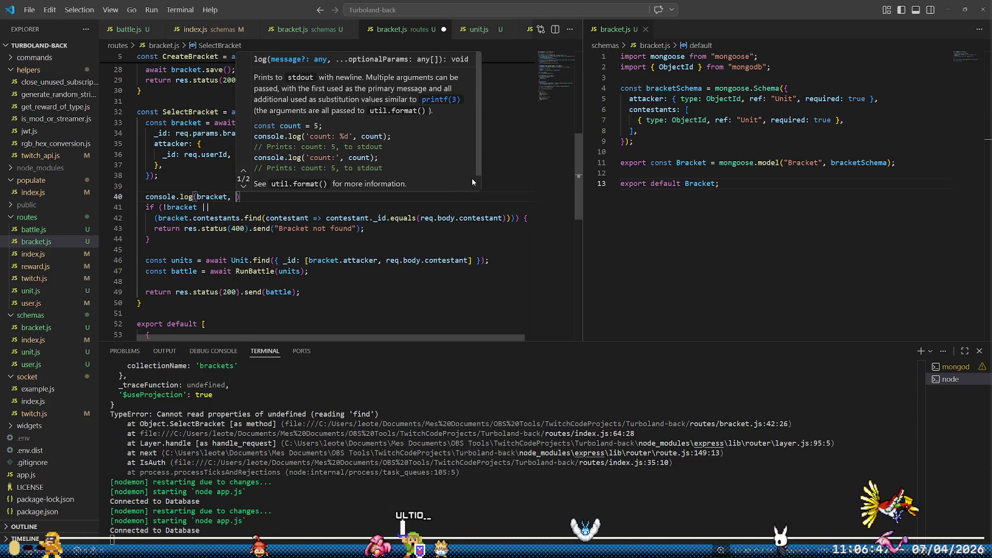
key(BackSpace)
text(req.body)
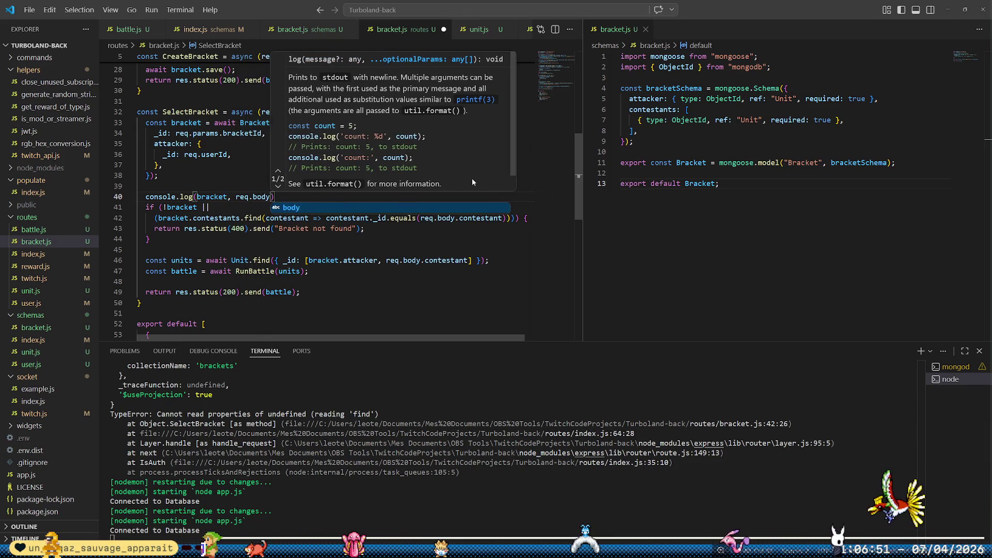
key(Escape)
key(ctrl+s)
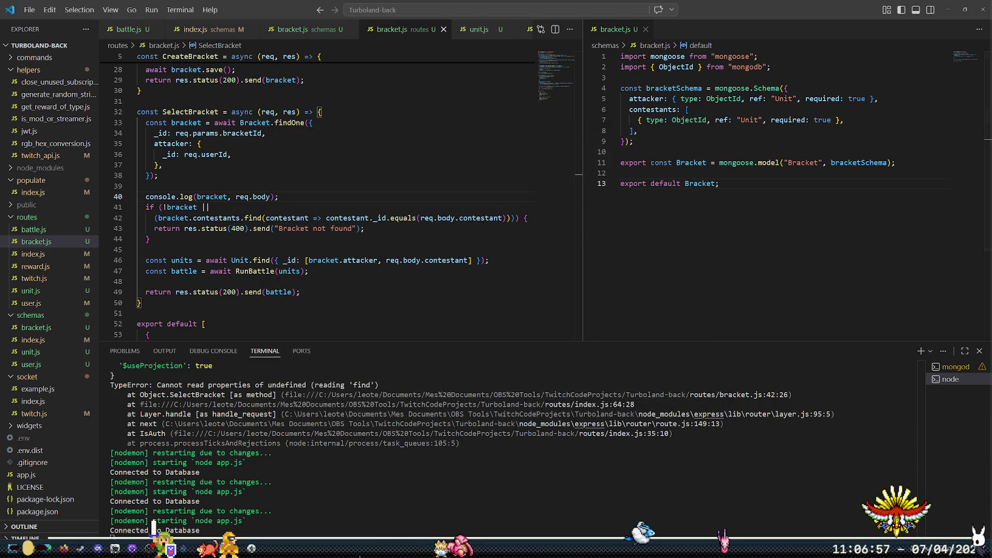
click(29, 547)
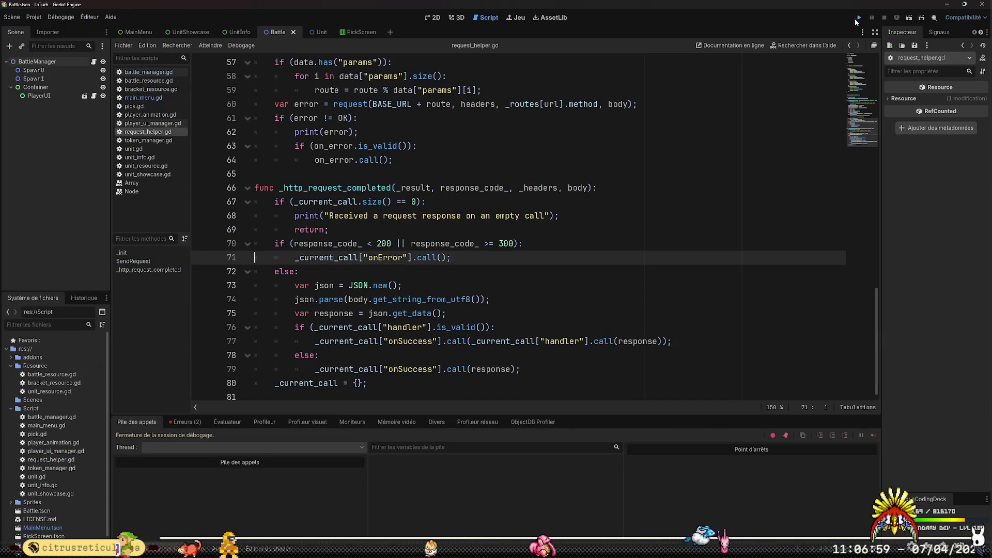
- Run the game to the two-unit screen, where the bracket request again returns 400
click(857, 18)
click(390, 367)
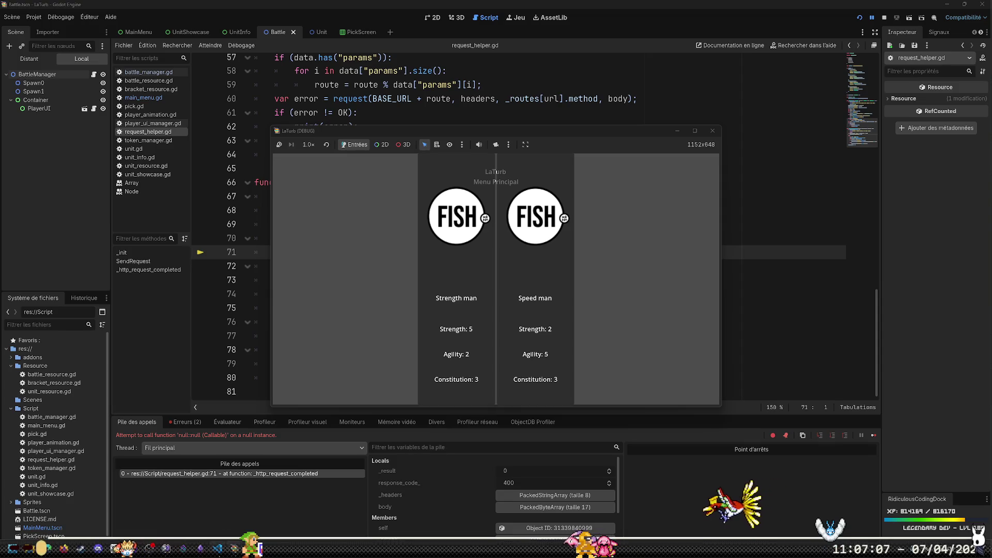
click(218, 547)
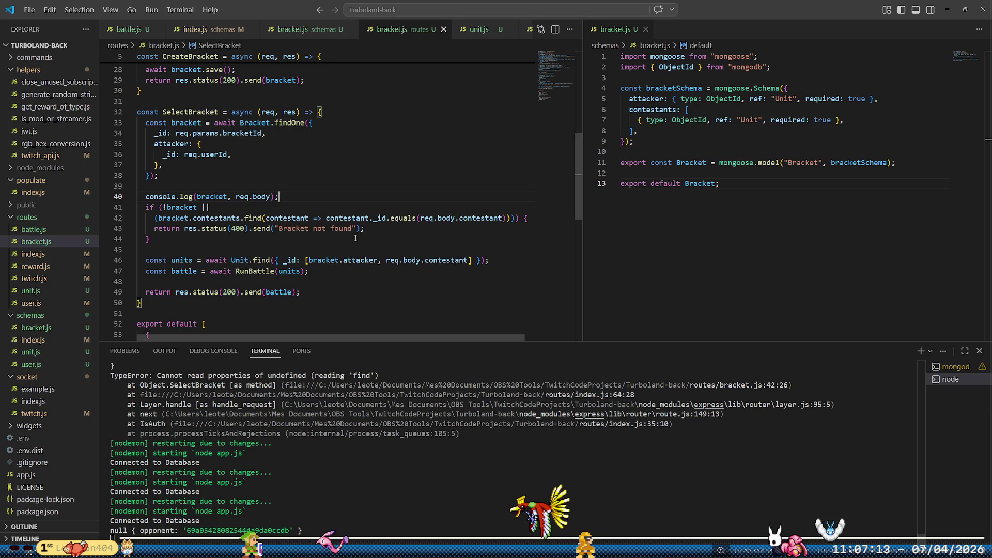
- Change the attacker filter key on line 36 from _id to owner, matching req.userId
click(336, 197)
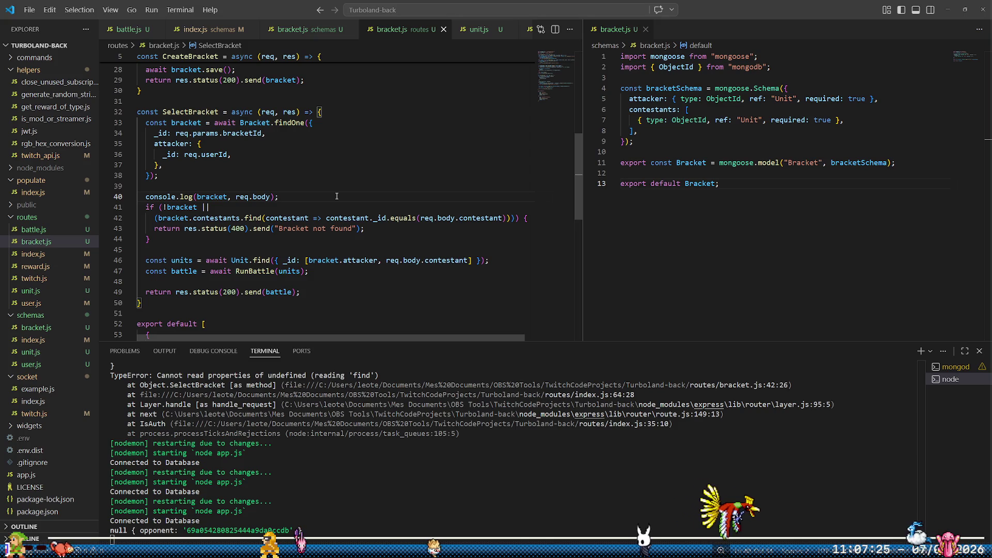
click(208, 154)
double_click(209, 154)
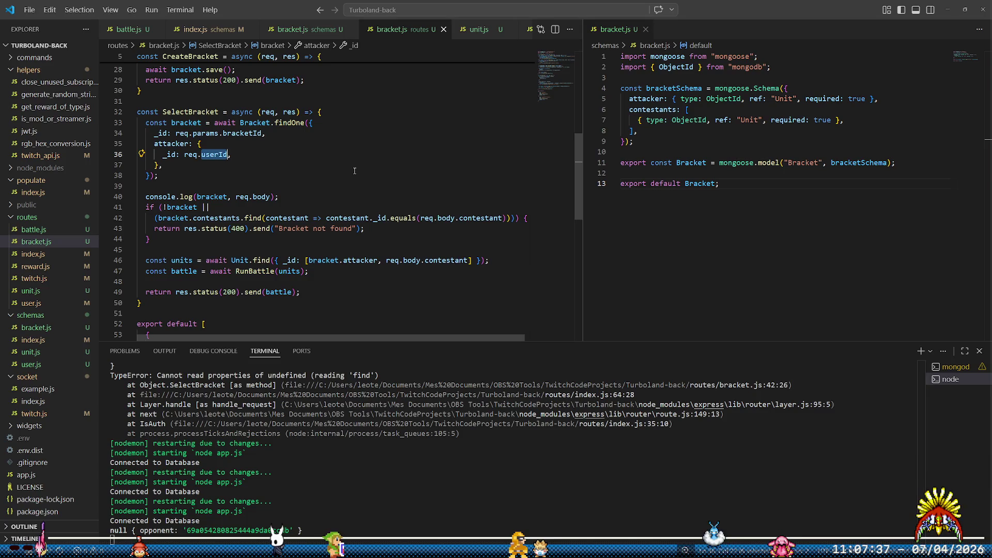
key(Left)
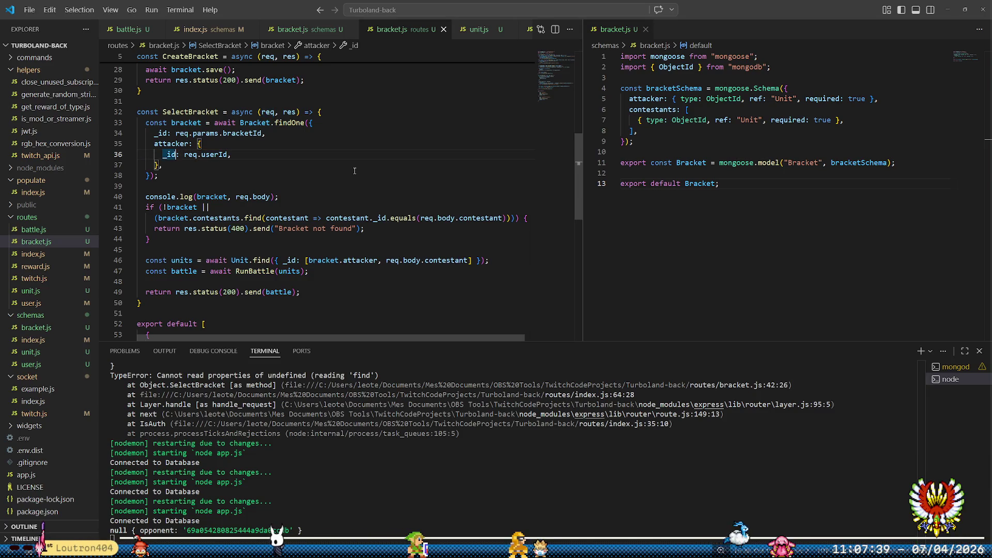
text(owner)
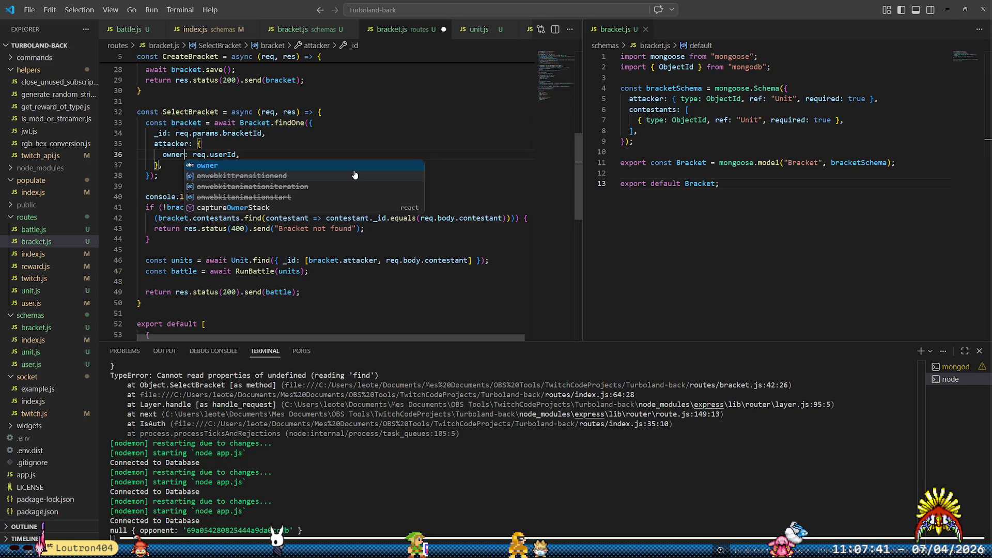
key(Right)
key(Right)
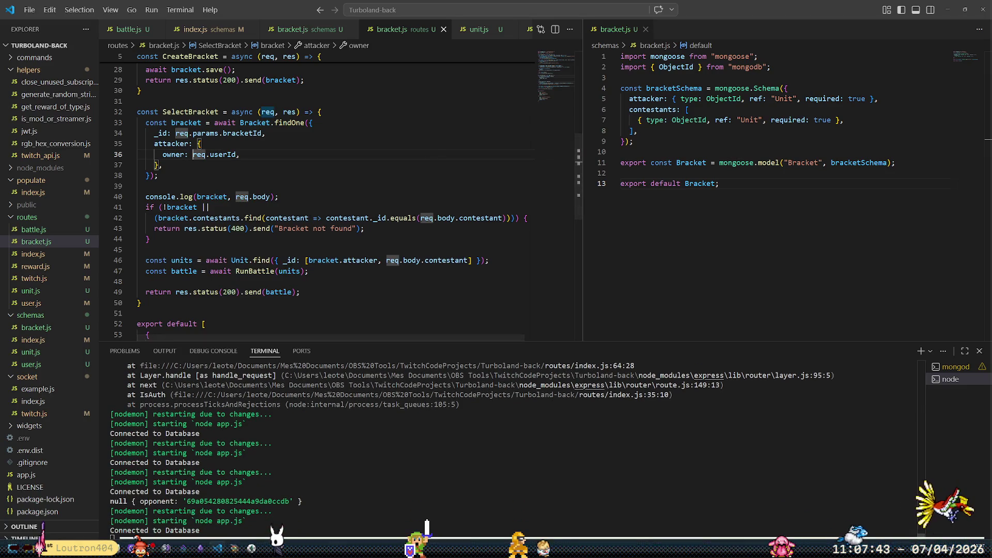
- Close the running debug game window
click(234, 549)
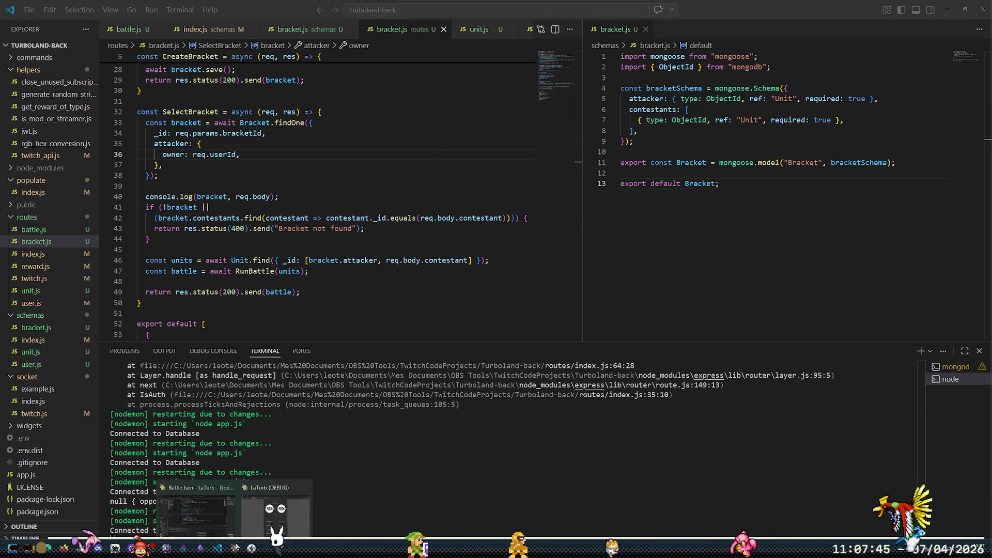
click(234, 503)
click(712, 131)
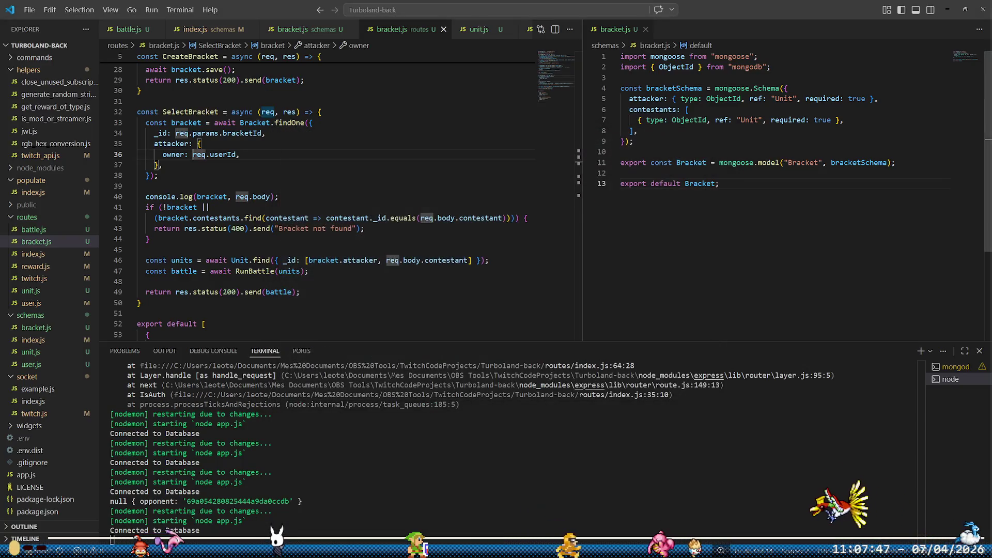
- Rerun the game and pick a unit, now getting a 500 response paused at line 71
key(alt+Tab)
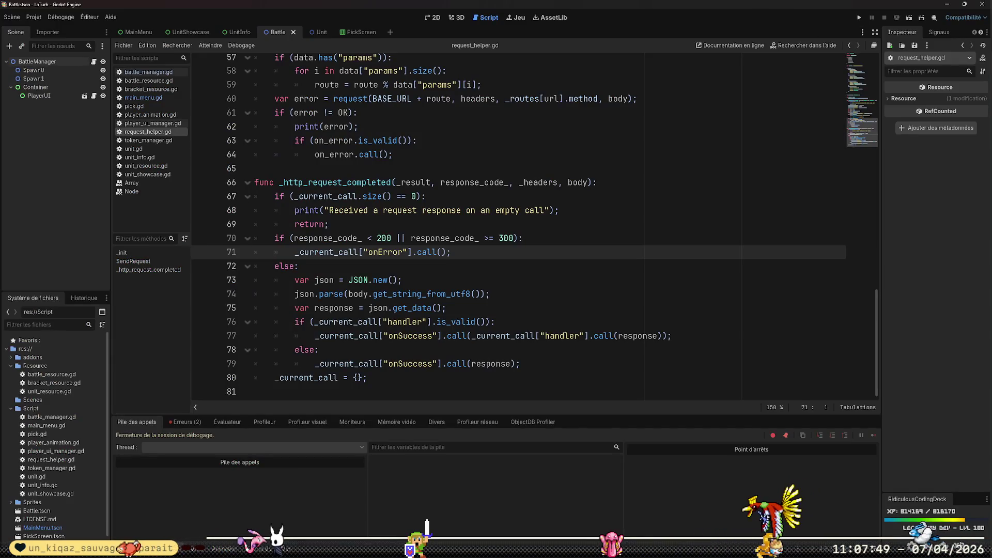
click(859, 18)
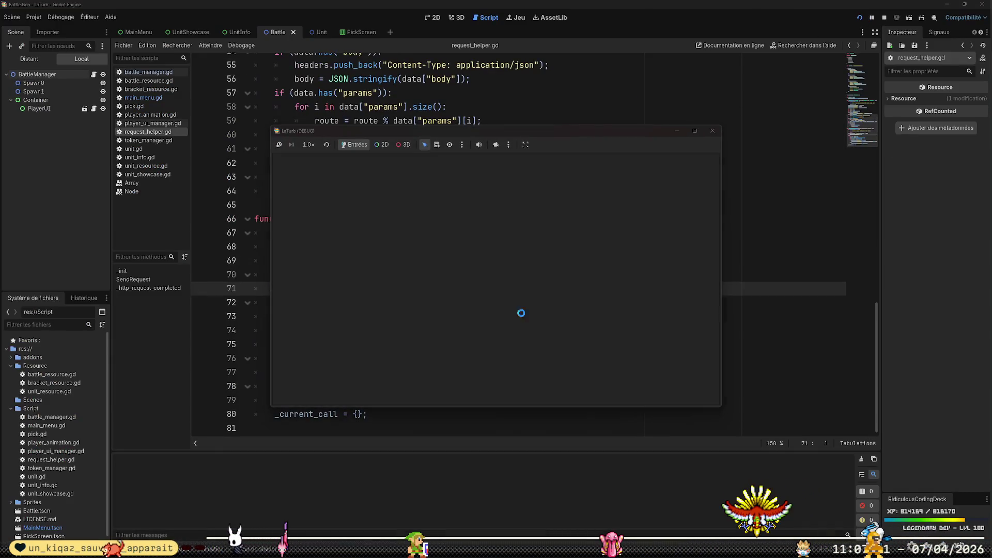
click(471, 255)
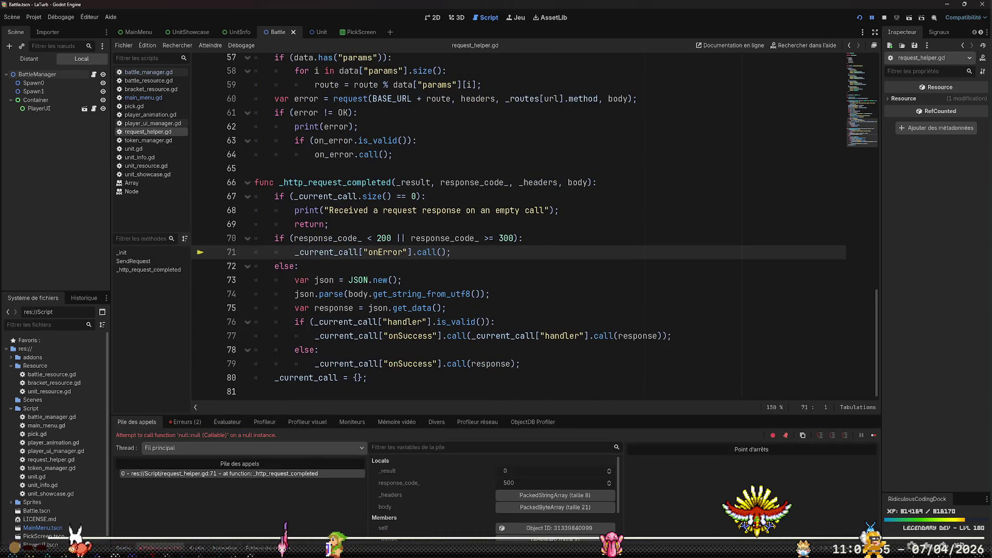
key(alt+Tab)
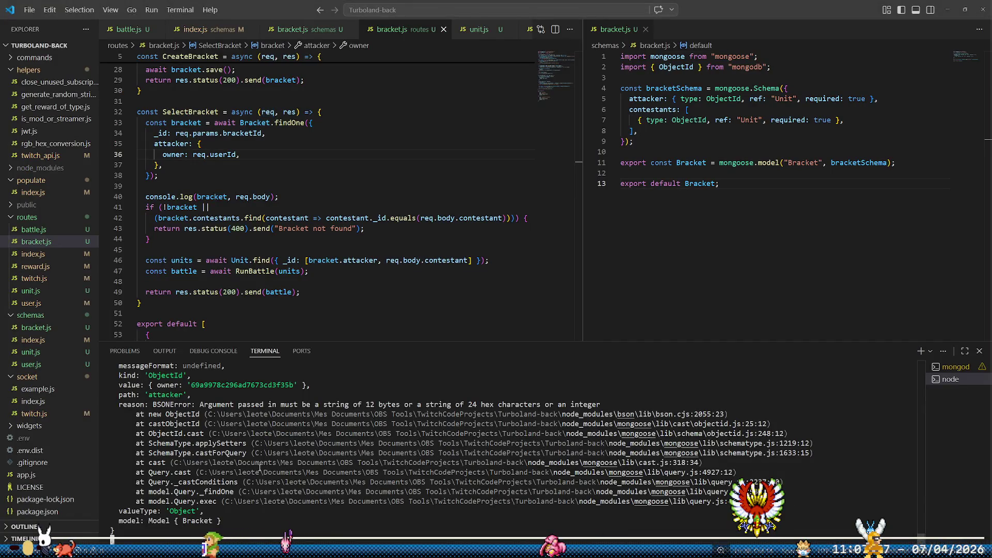
scroll(277, 461, up, 1)
scroll(278, 461, up, 1)
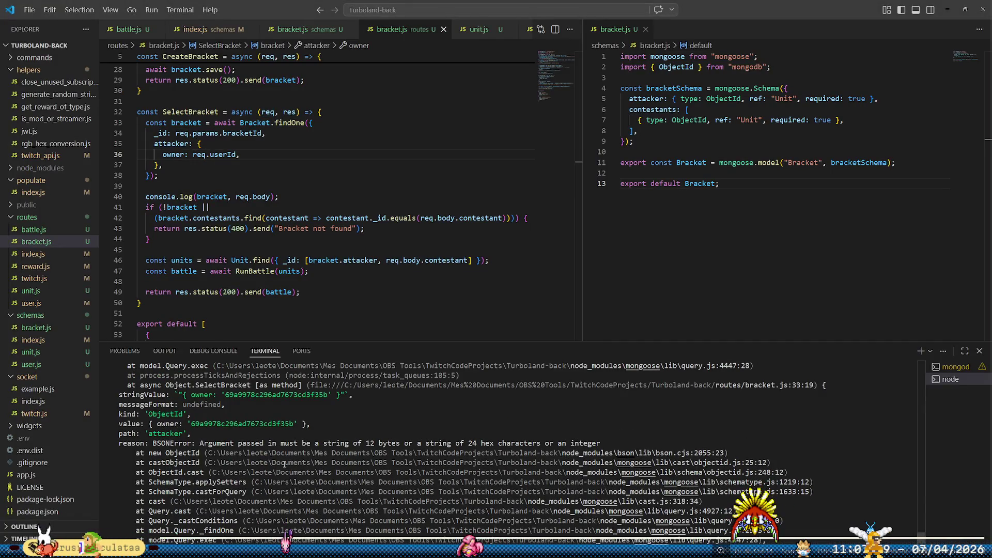
scroll(284, 463, up, 5)
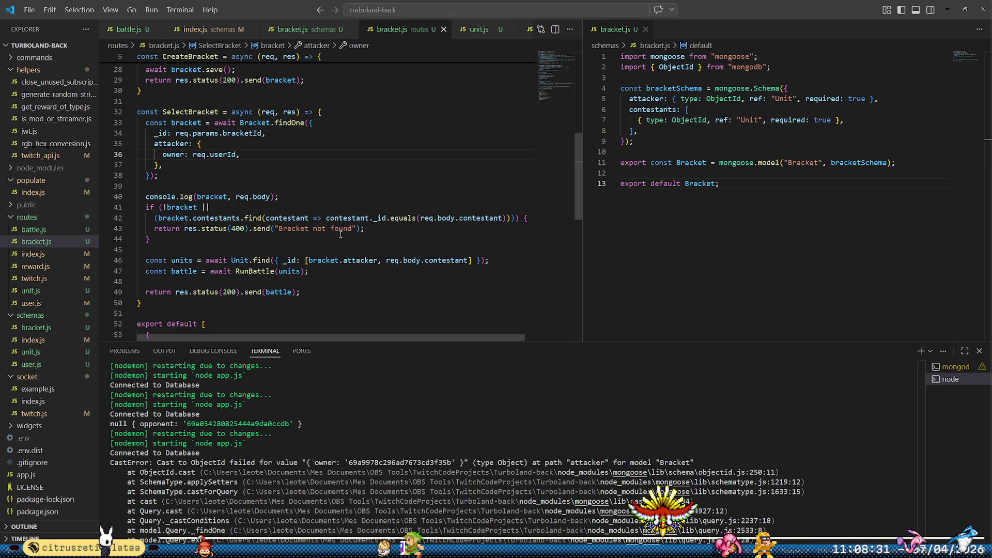
- Add a blank line at the start of the SelectBracket handler
click(334, 140)
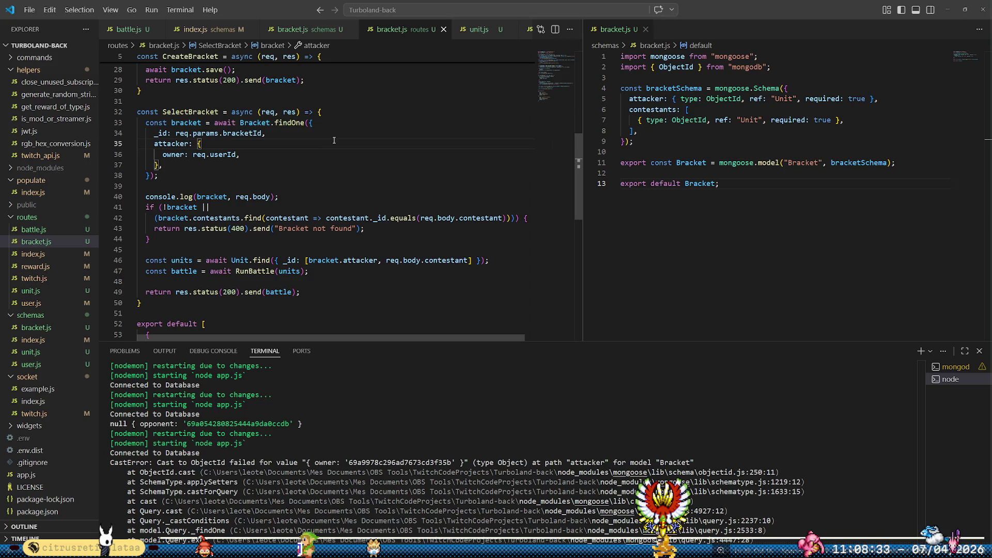
key(Up)
key(Up)
key(Home)
key(ctrl+shift+Return)
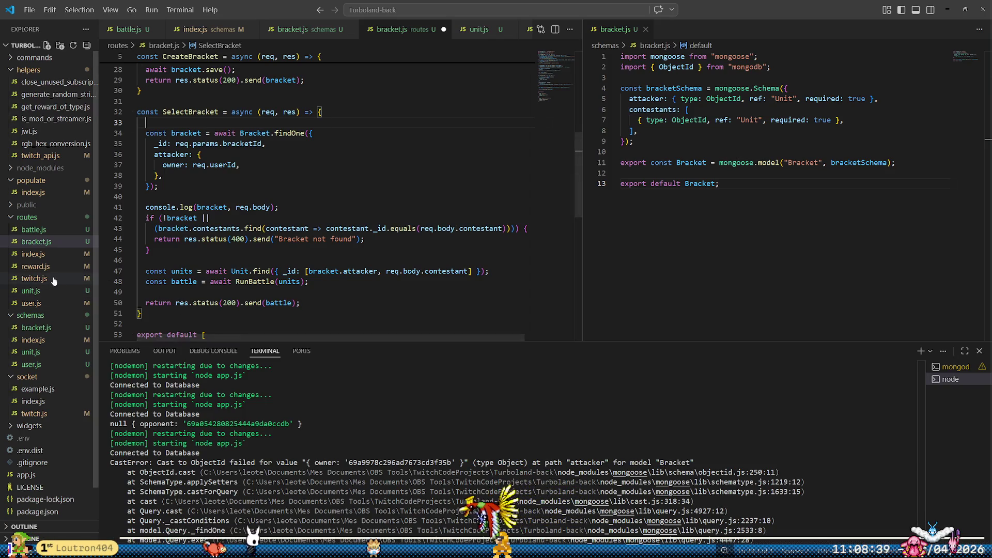
- Check in routes/index.js how req.userId is assigned, then go back to bracket.js
click(33, 253)
scroll(319, 205, down, 2)
scroll(316, 186, up, 8)
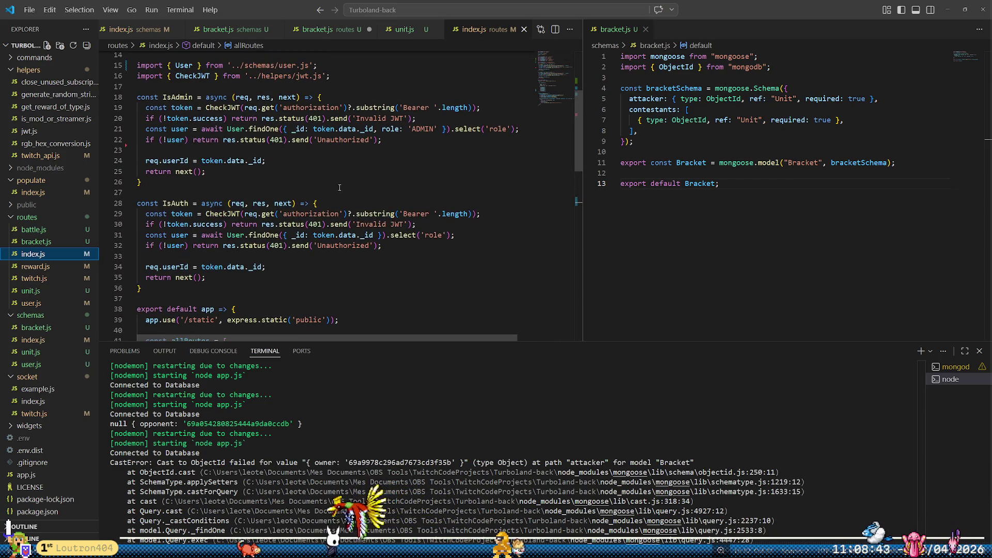
click(173, 161)
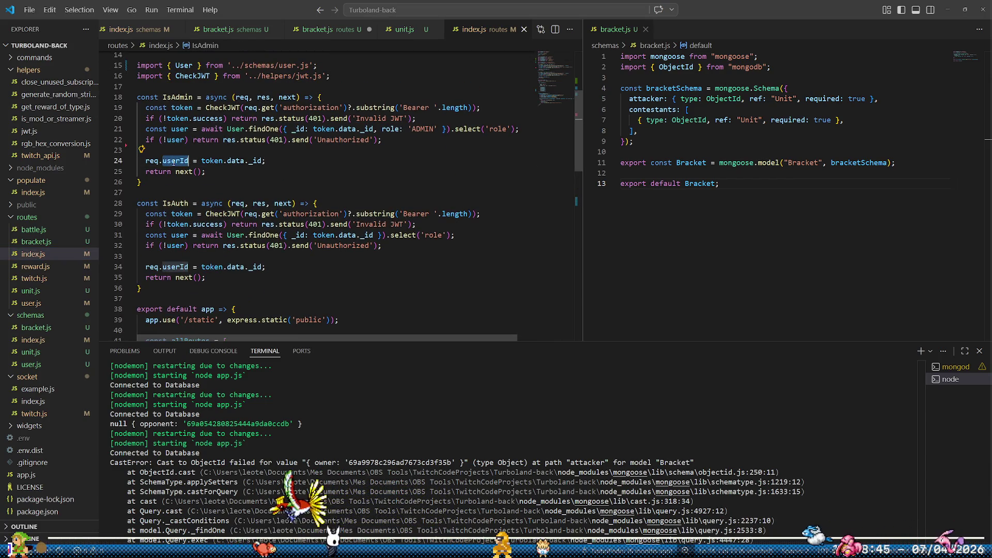
click(53, 230)
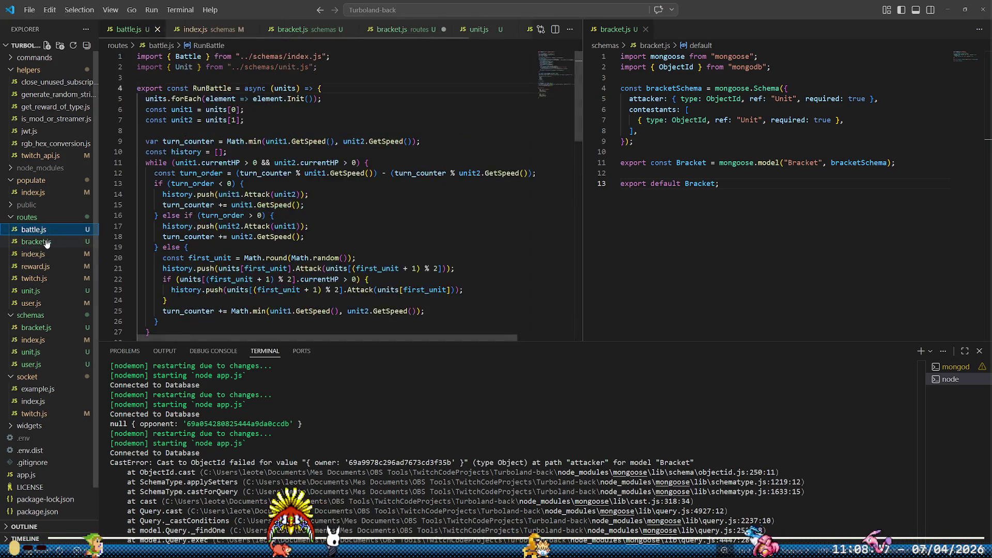
click(53, 241)
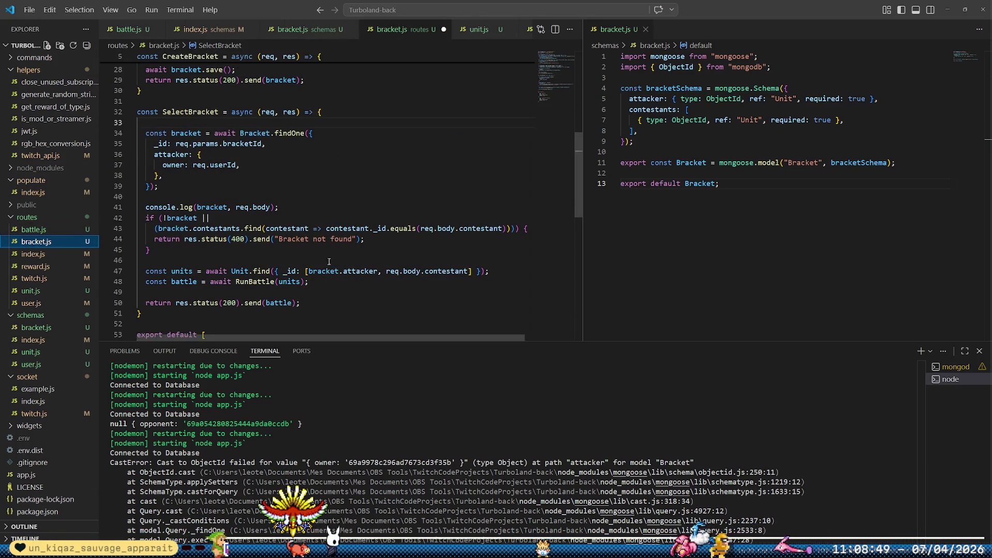
- Bring the LaTurb game window forward, then switch to the browser with a new tab
mouse_move(235, 548)
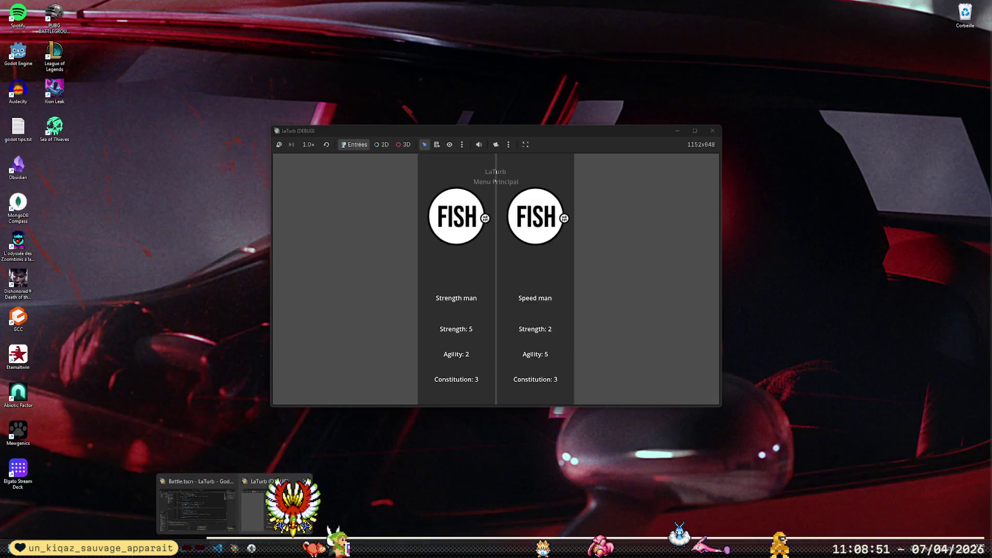
click(271, 505)
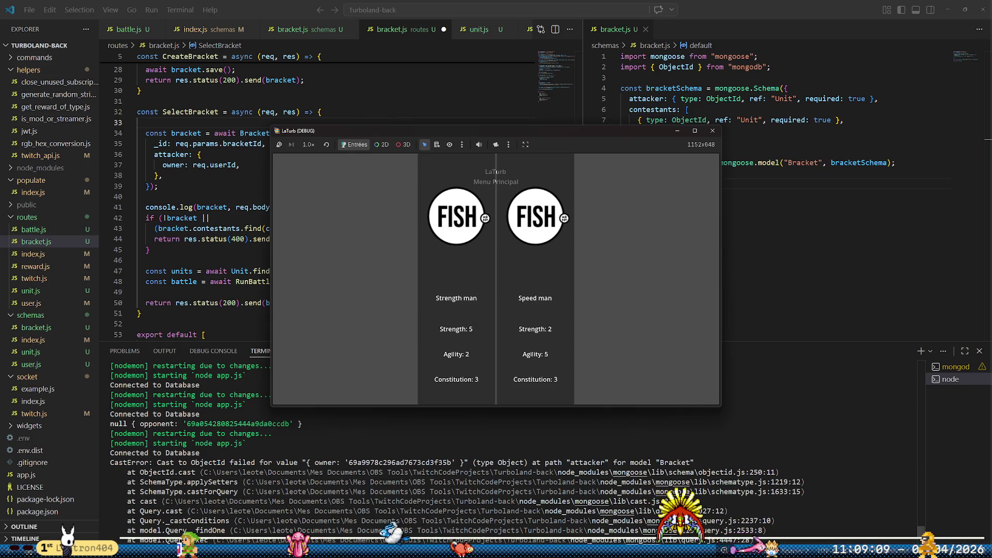
mouse_move(46, 549)
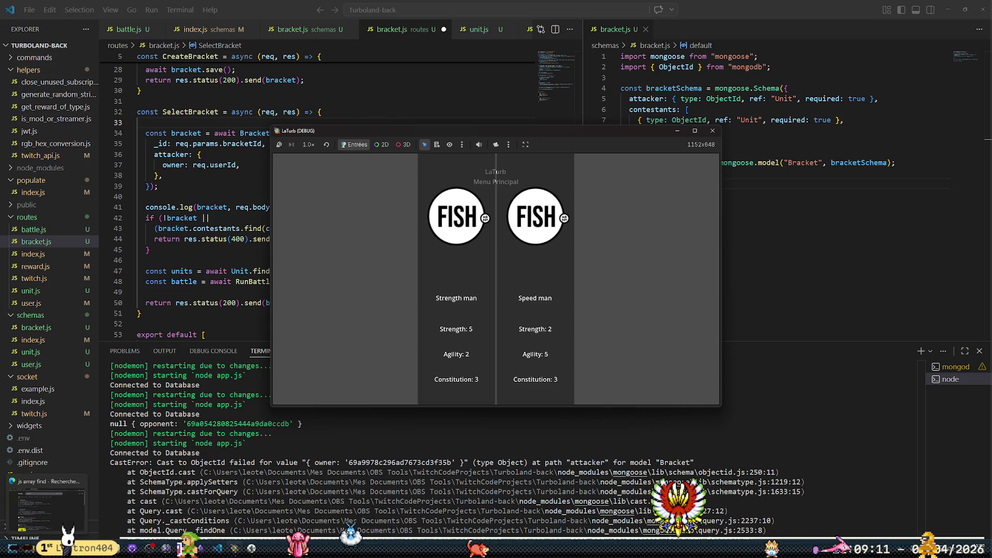
click(47, 504)
key(ctrl+t)
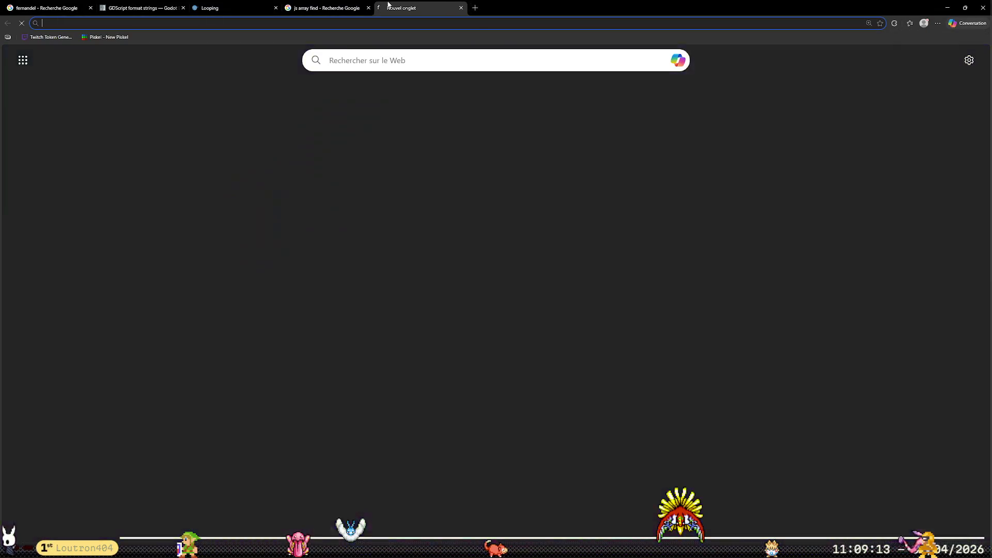
- Search Google for 'labrute' and show the image results
text(labrute)
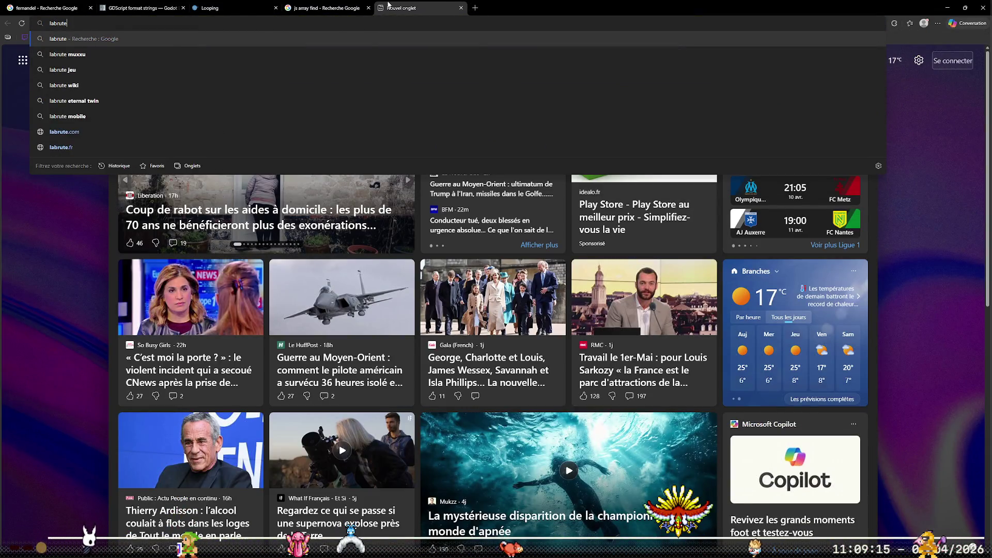
key(Return)
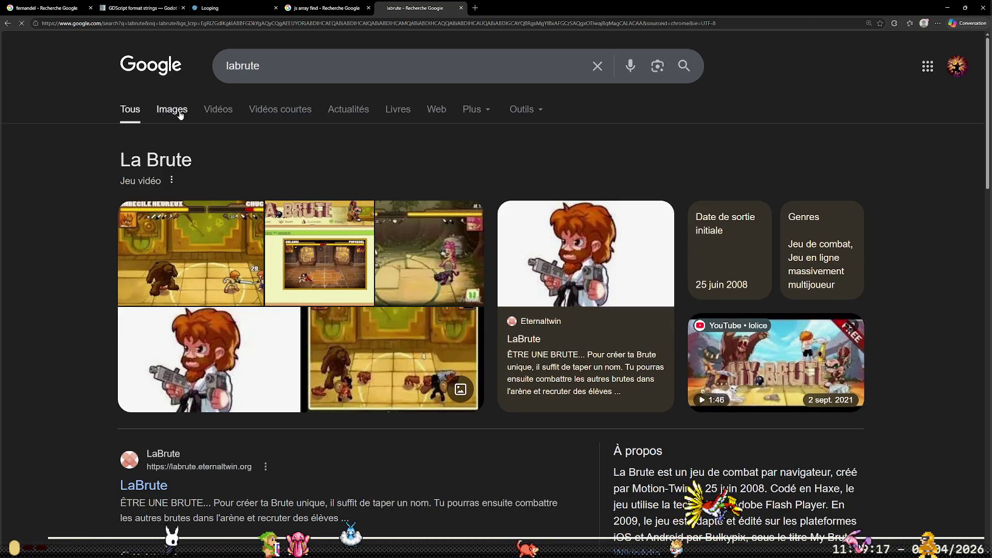
click(172, 109)
- Preview La Brute screenshots, including the Muxxu tournament bracket and jannaud.fr images
click(208, 268)
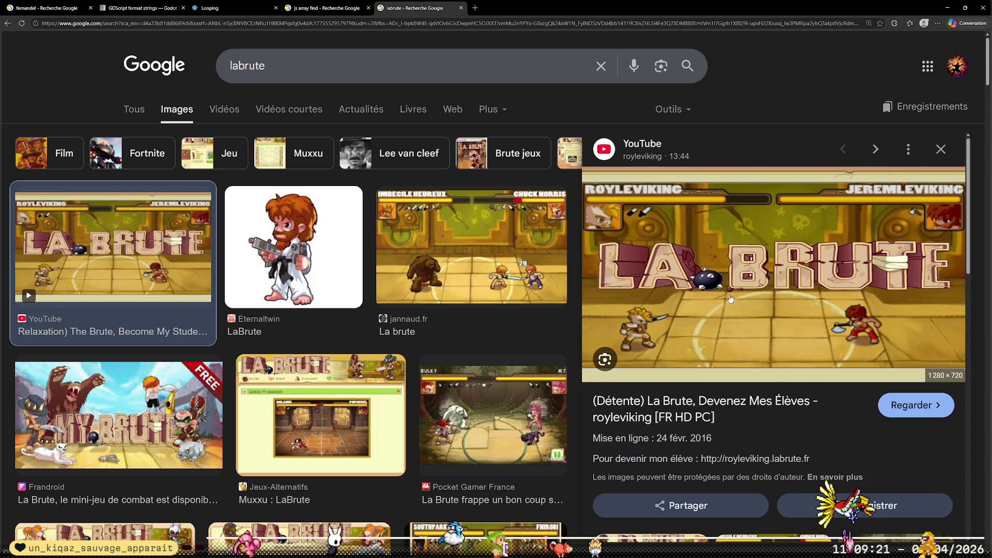
click(320, 413)
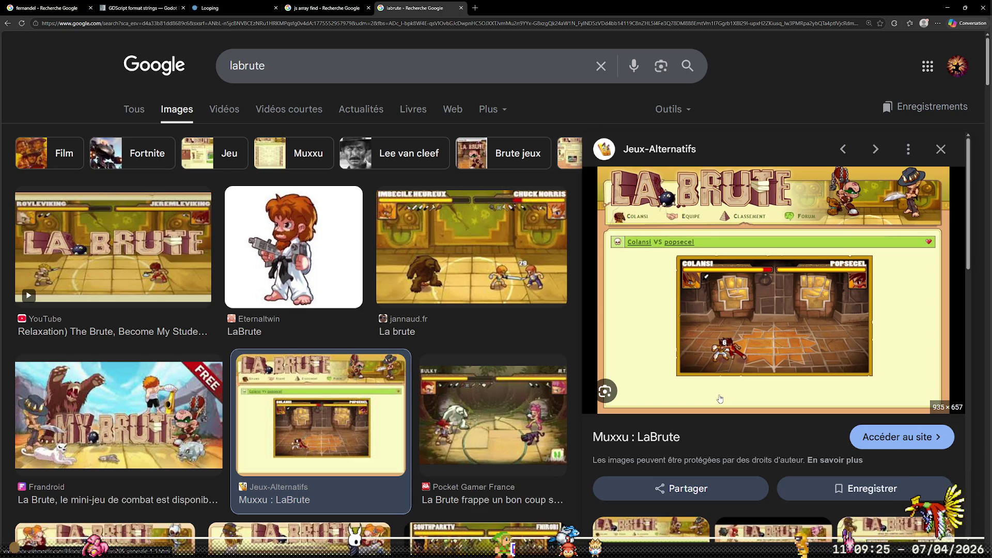
scroll(719, 398, down, 3)
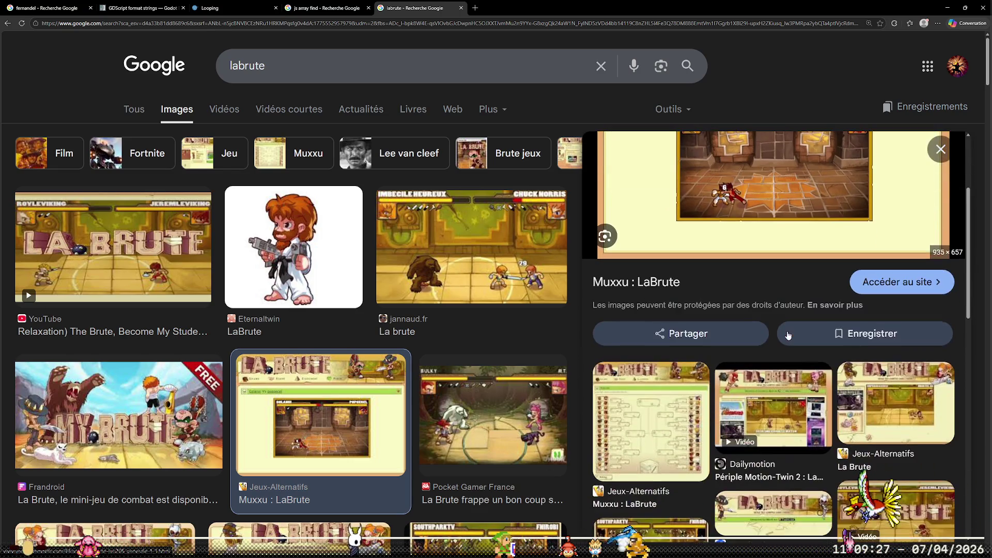
click(636, 421)
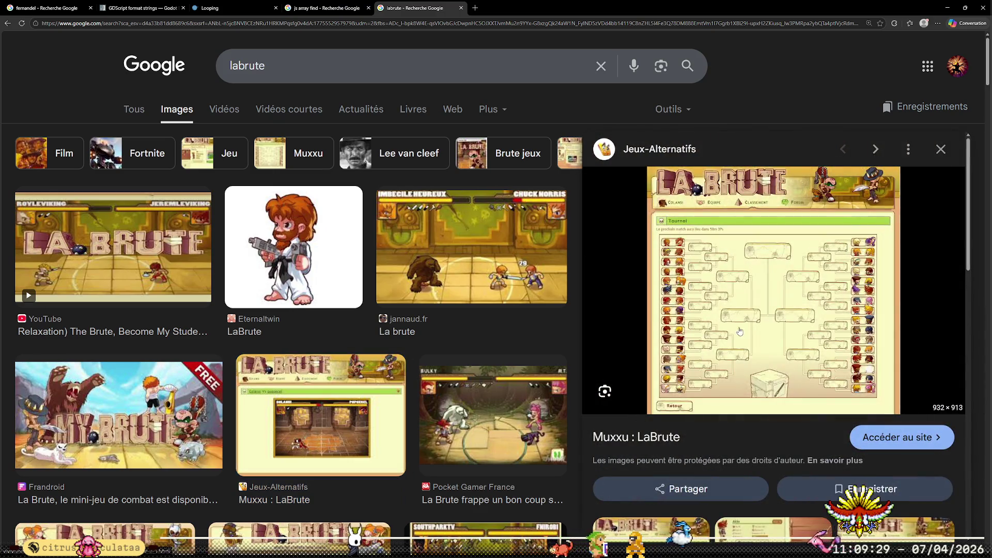
scroll(406, 290, down, 4)
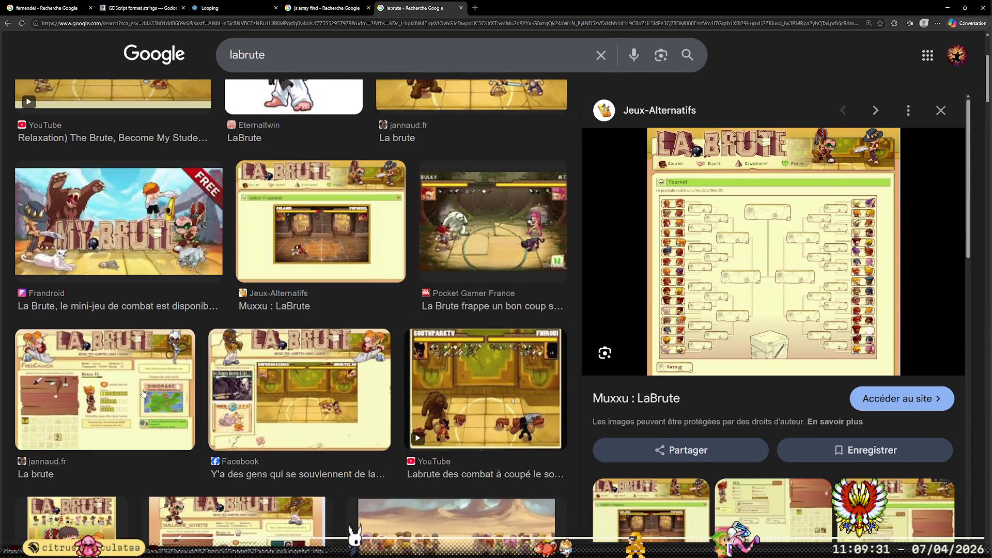
click(104, 387)
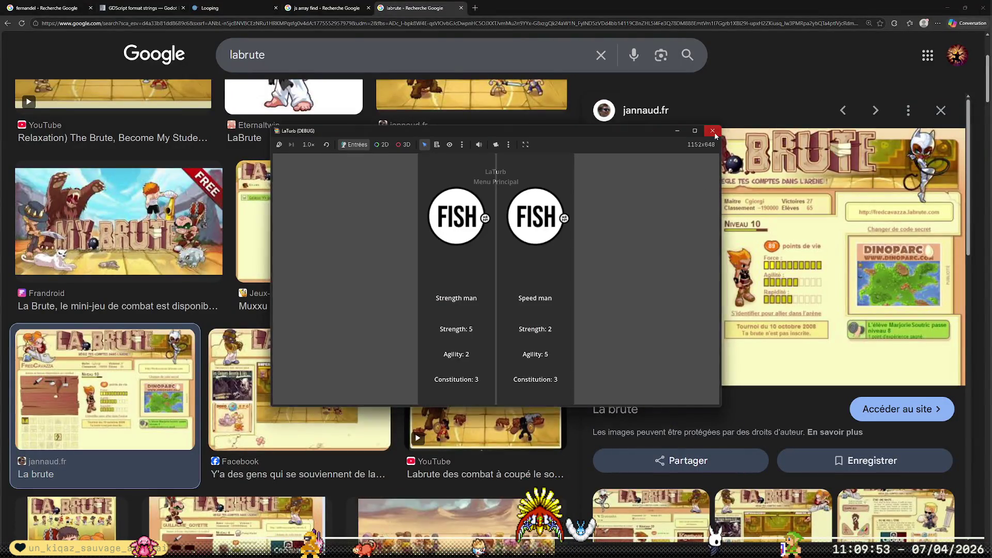
- Close the LaTurb game, place the caret at line 45 of bracket.js, then return to Godot
click(712, 132)
key(alt+Tab)
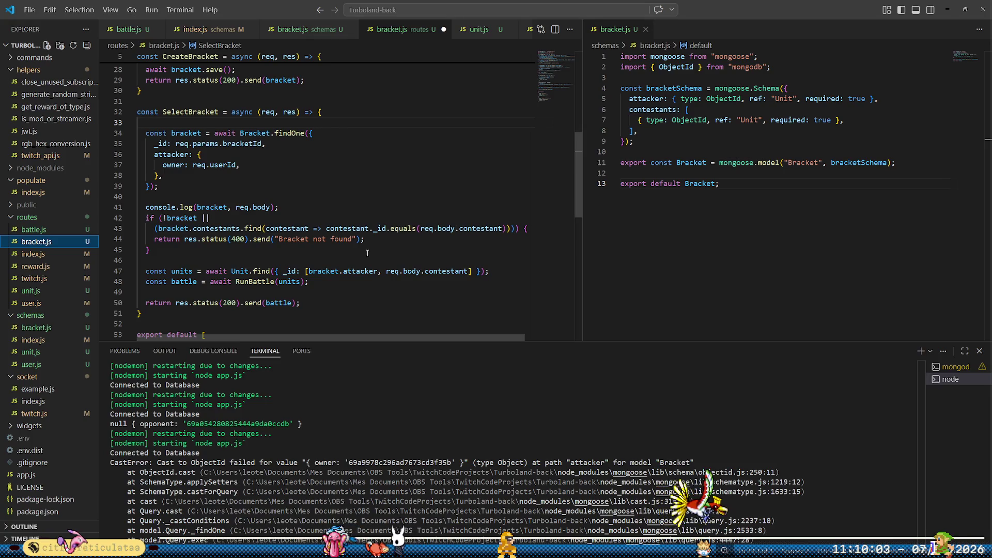
click(367, 252)
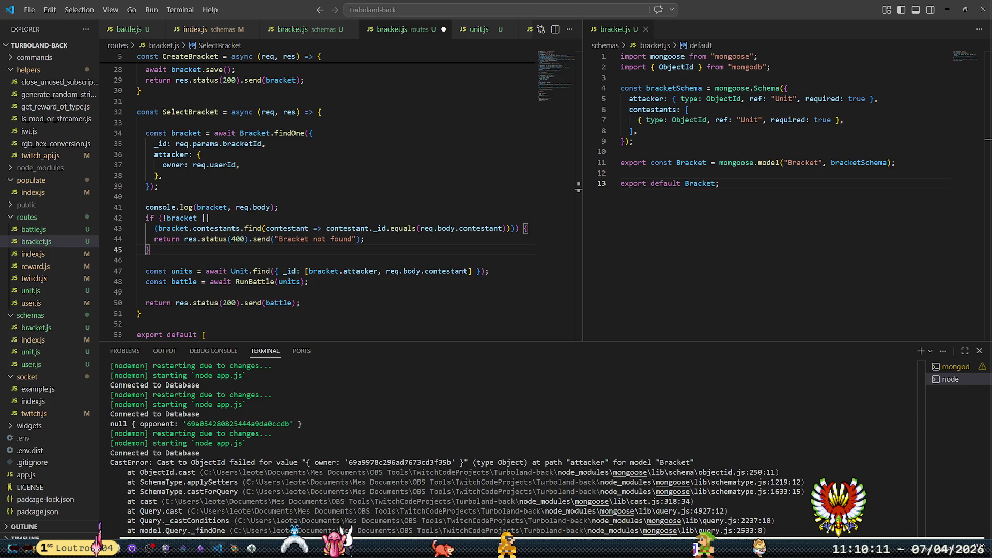
key(alt+Tab)
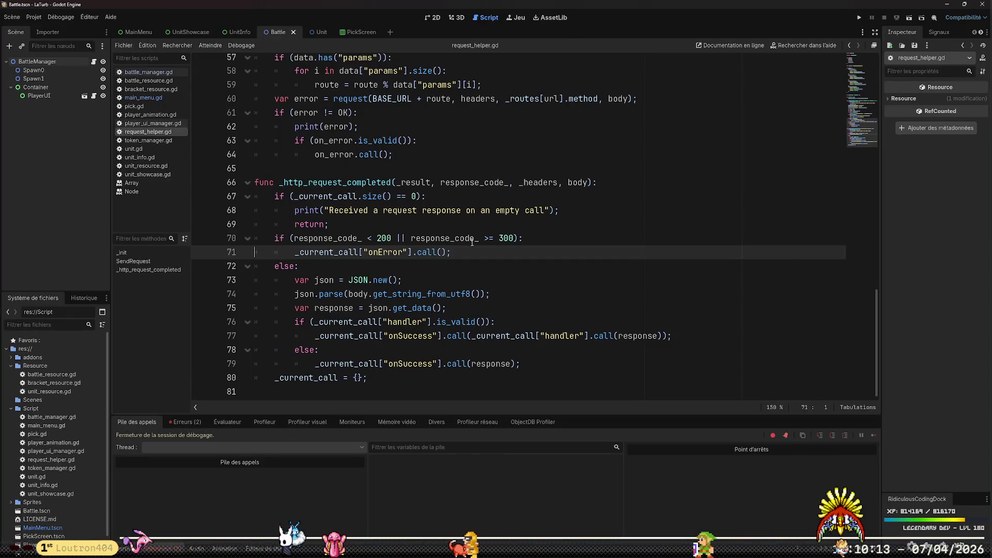
- Review the request body code in request_helper.gd and main_menu.gd's request call
scroll(399, 253, up, 3)
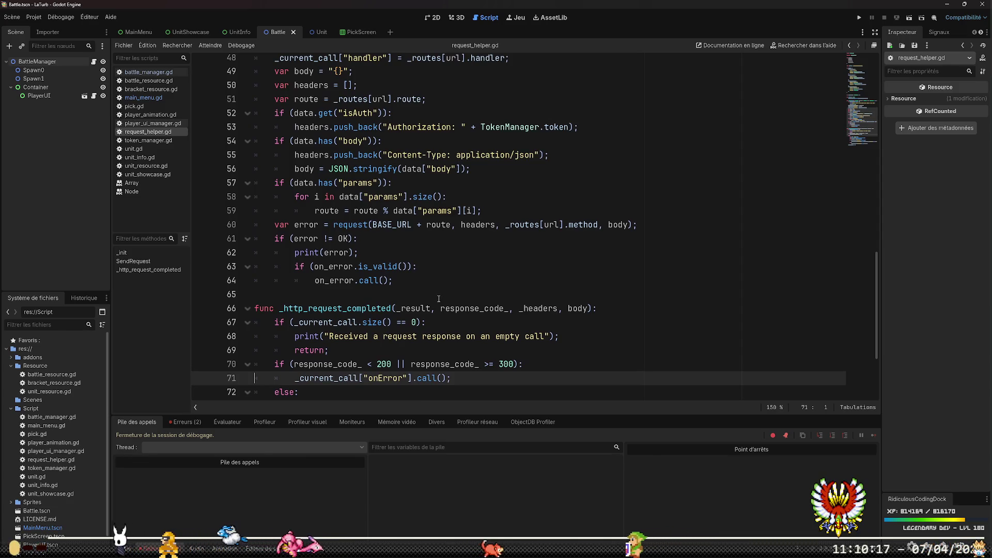
scroll(439, 299, up, 3)
click(403, 294)
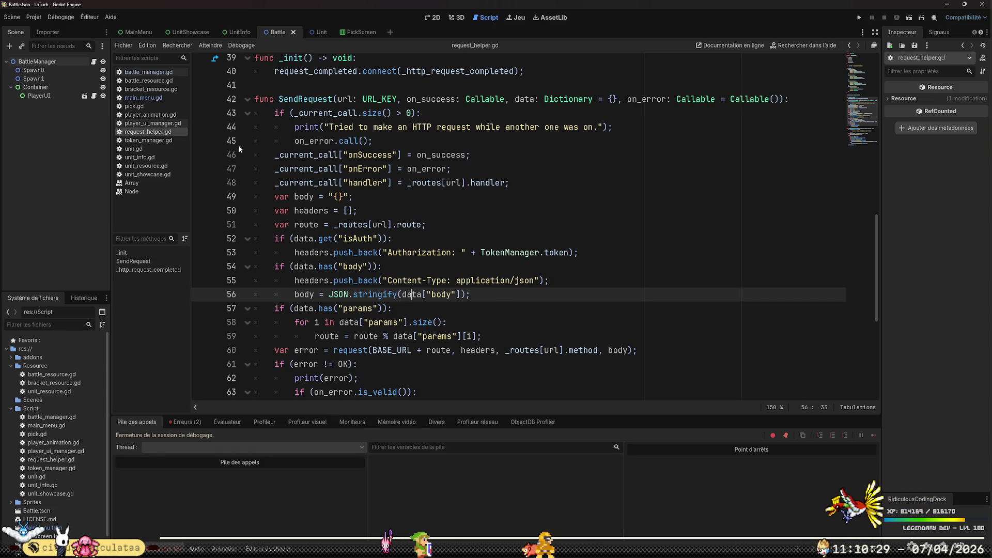
click(172, 74)
click(135, 98)
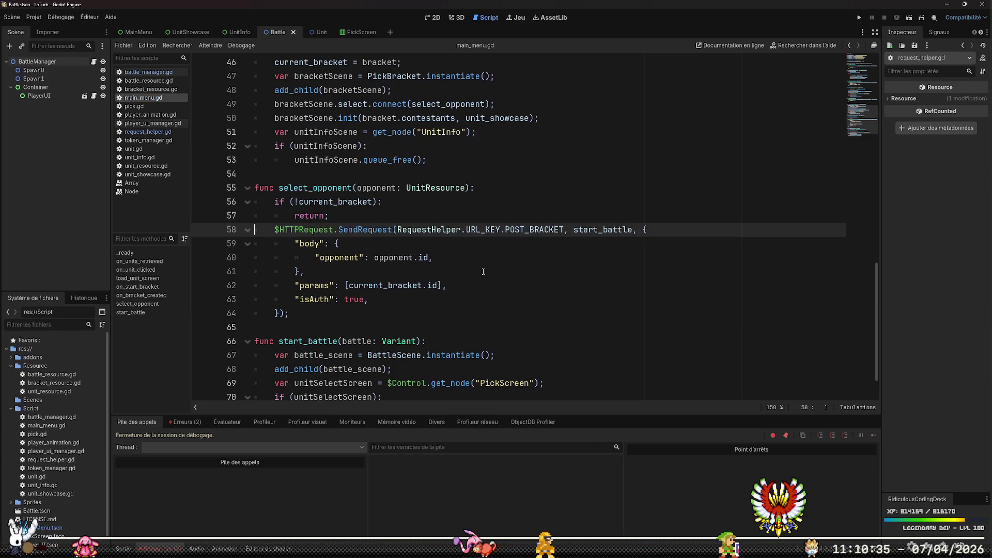
drag(334, 240, 334, 266)
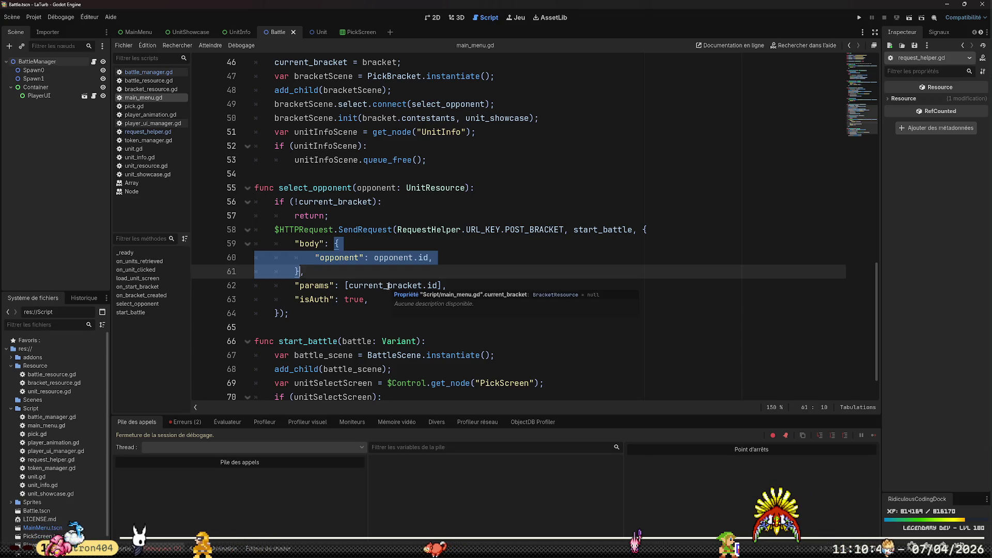
- Check request_helper.gd's content-type header, then set a breakpoint on main_menu.gd line 58
click(138, 75)
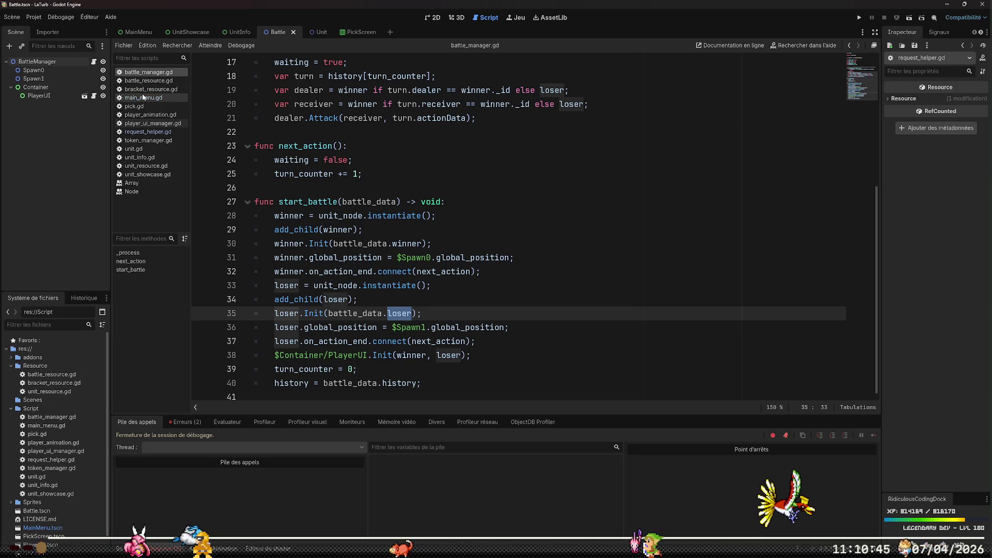
click(148, 132)
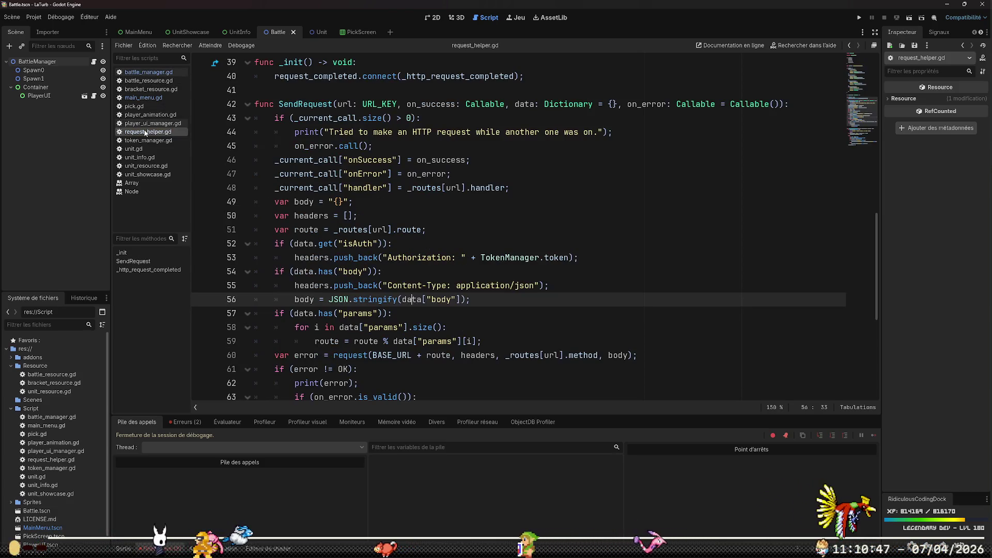
double_click(483, 285)
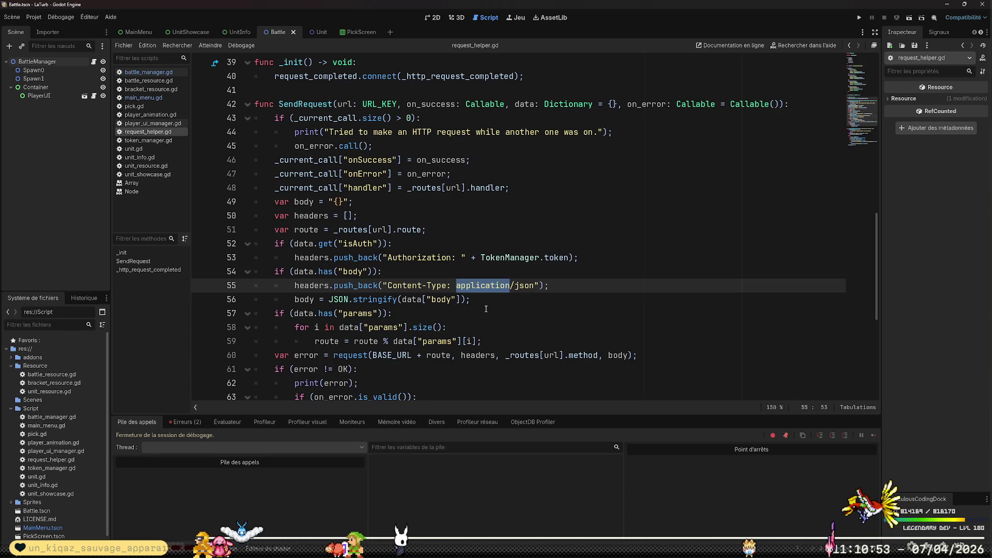
scroll(509, 318, down, 2)
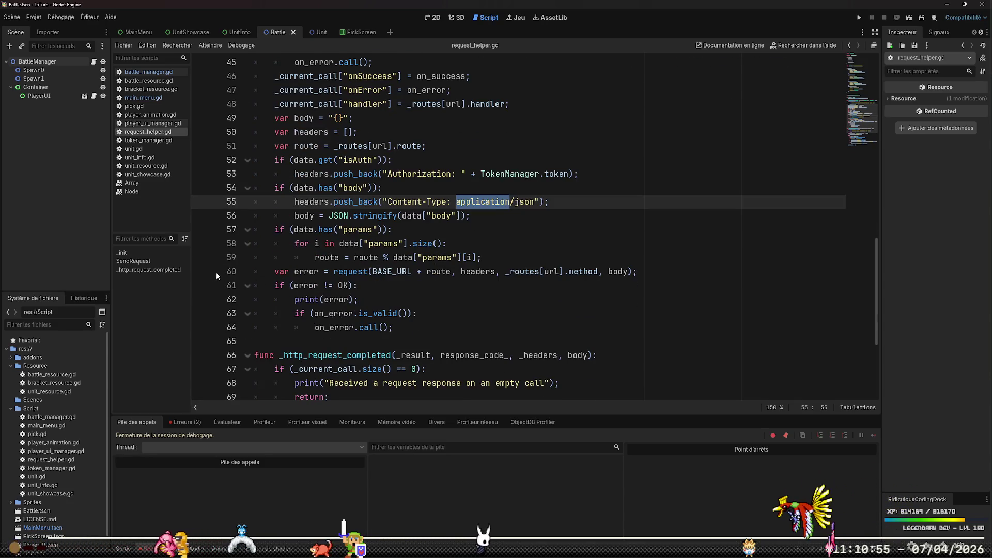
click(165, 73)
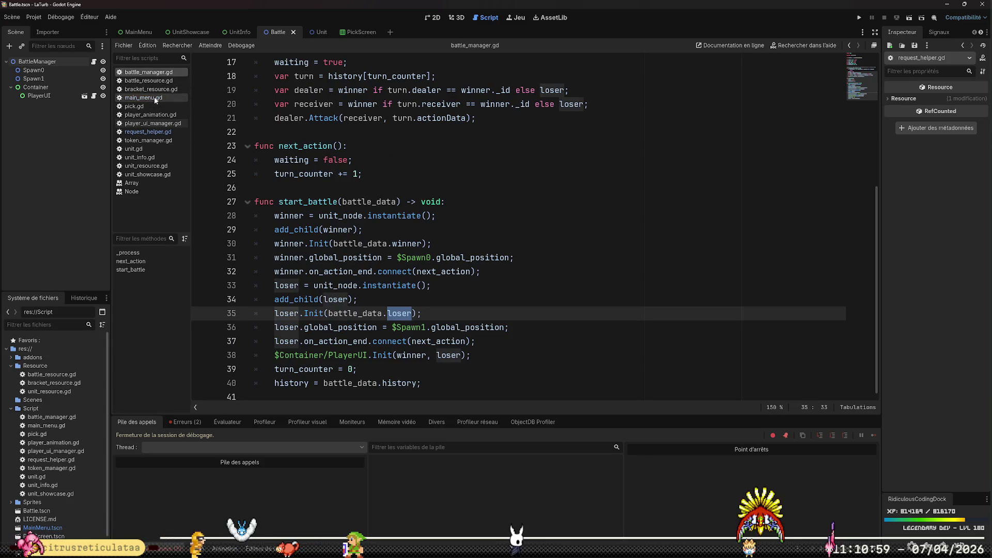
click(154, 97)
click(367, 229)
key(F9)
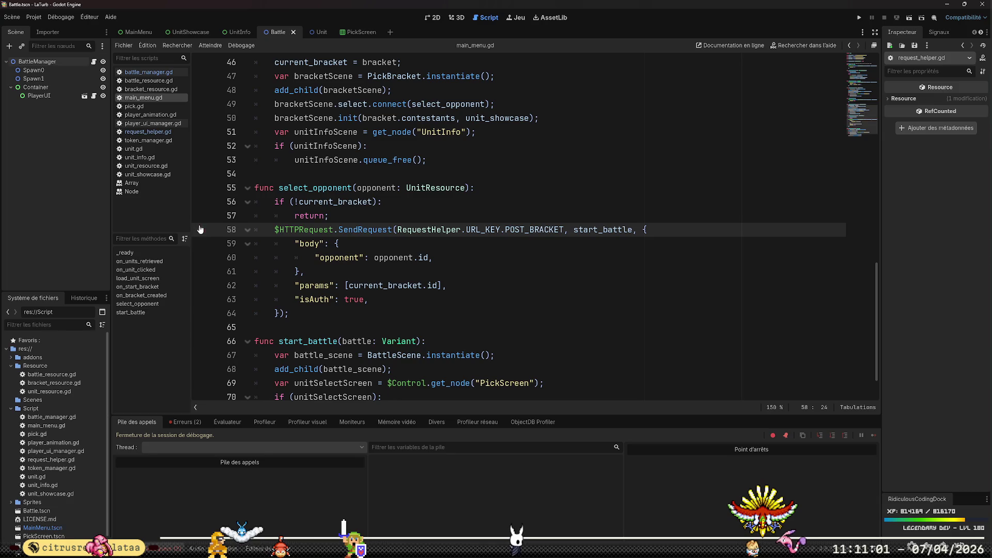
- Run the project, pick a unit, and add a breakpoint on request_helper.gd line 60
click(860, 19)
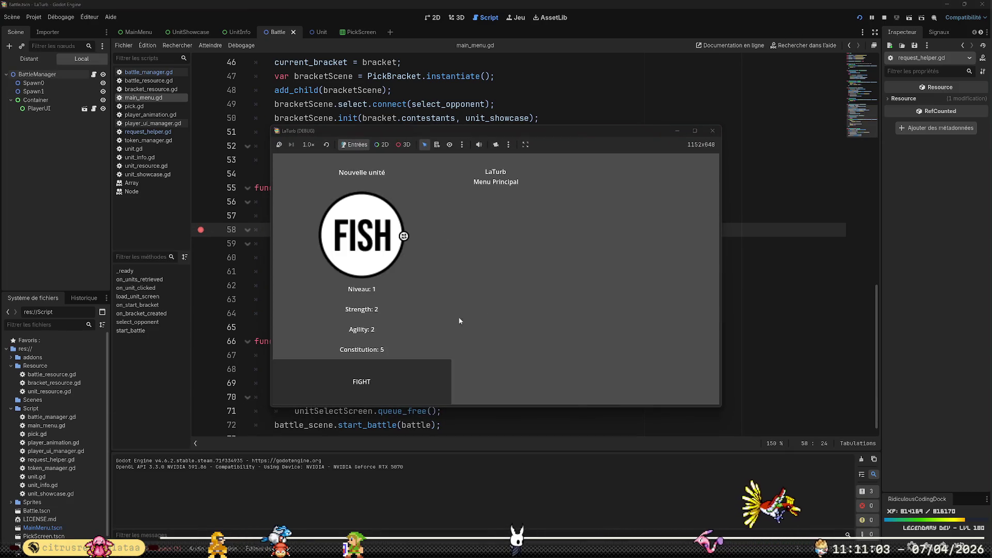
click(391, 376)
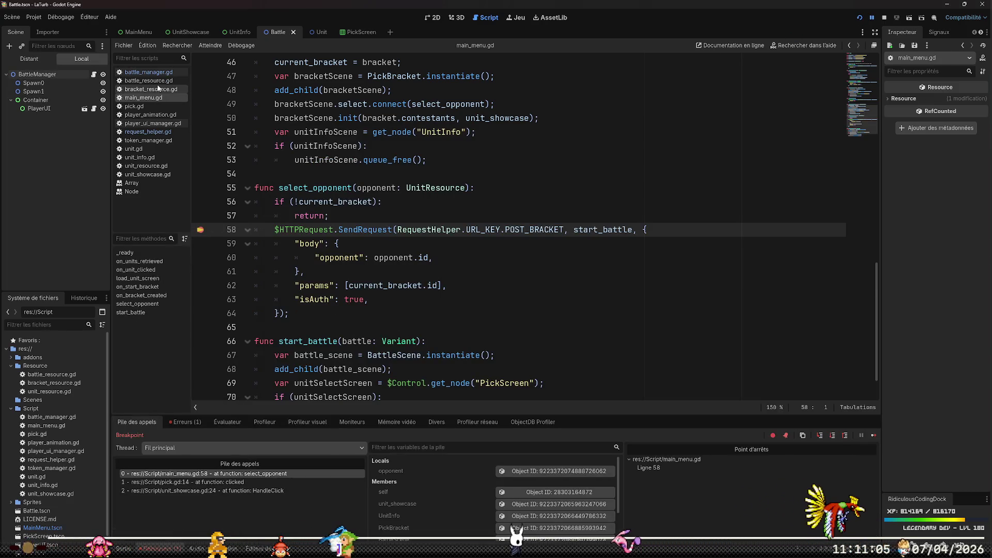
click(148, 132)
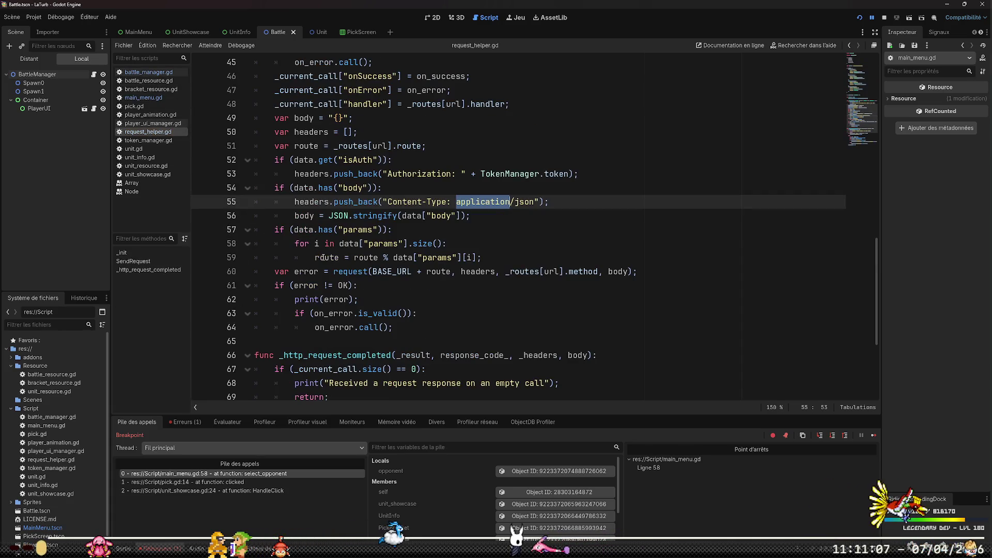
click(199, 273)
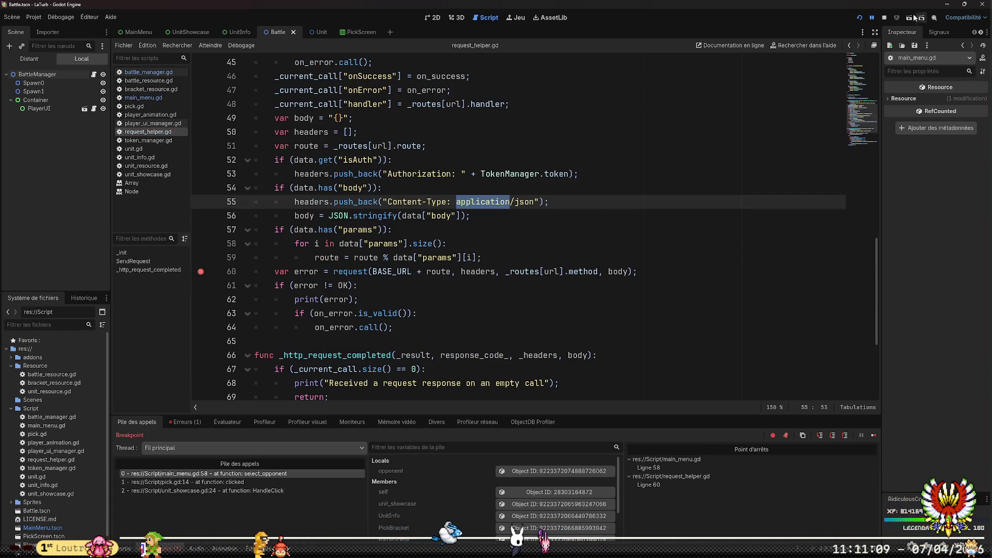
- Resume to line 60 and inspect the outgoing body in the stack variables
click(872, 18)
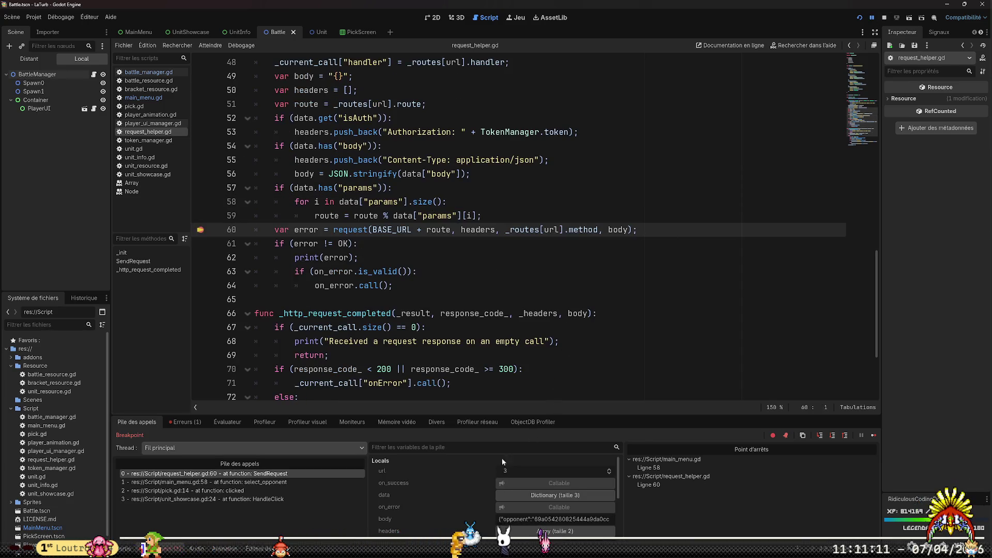
scroll(478, 481, down, 1)
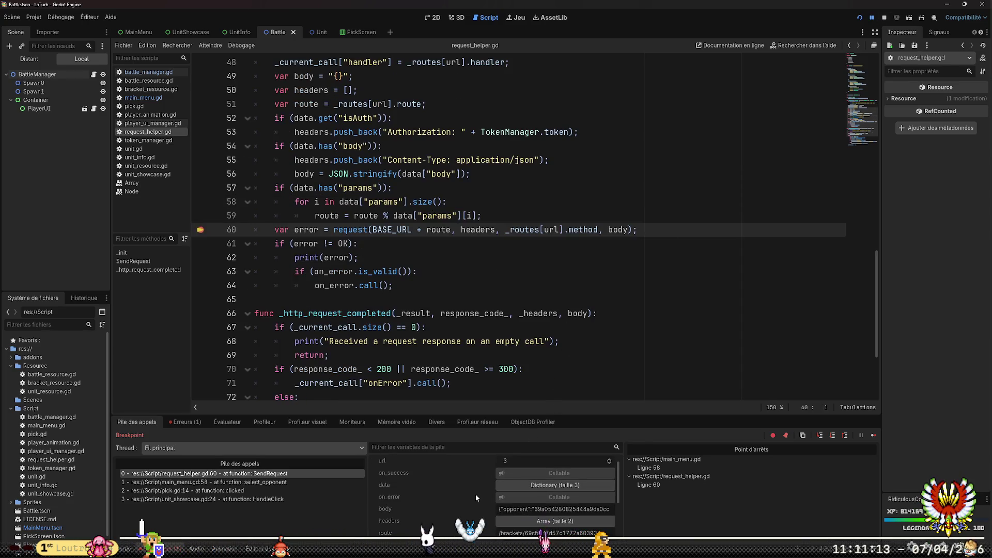
scroll(475, 493, down, 1)
drag(499, 499, 599, 499)
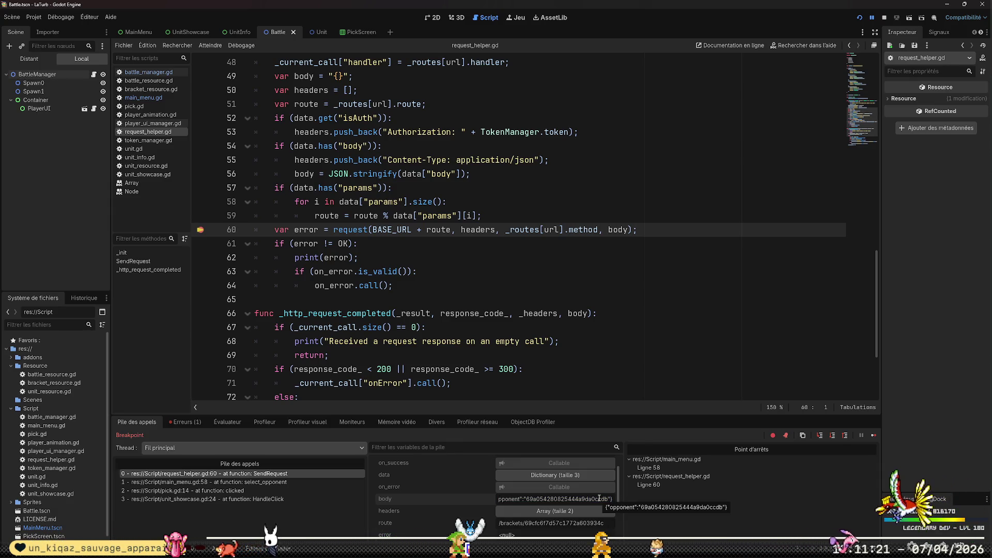
key(alt+Tab)
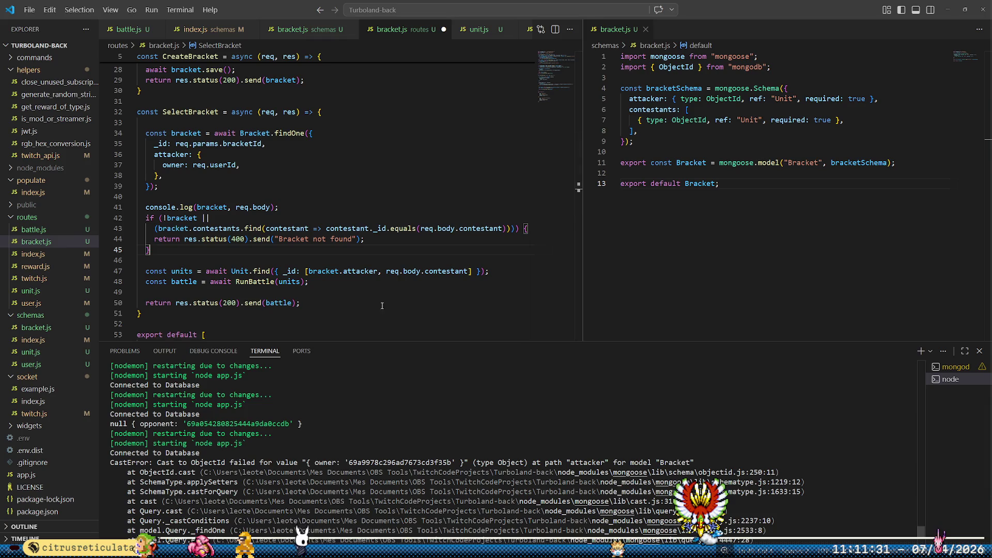
- Move console.log(bracket, req.body) above findOne in SelectBracket and save bracket.js
click(304, 204)
key(alt+Up)
key(alt+Up)
key(alt+Up)
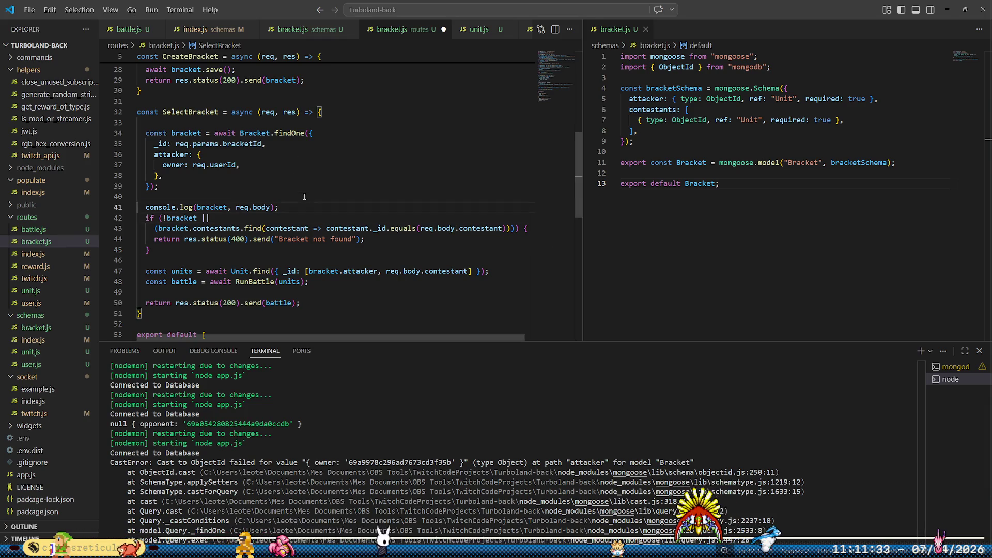
key(ctrl+s)
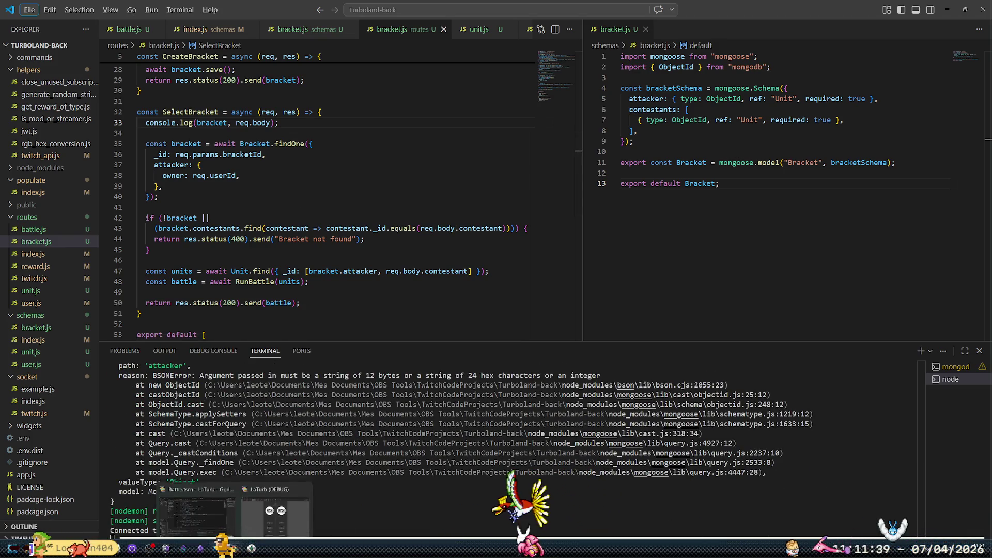
key(alt+Tab)
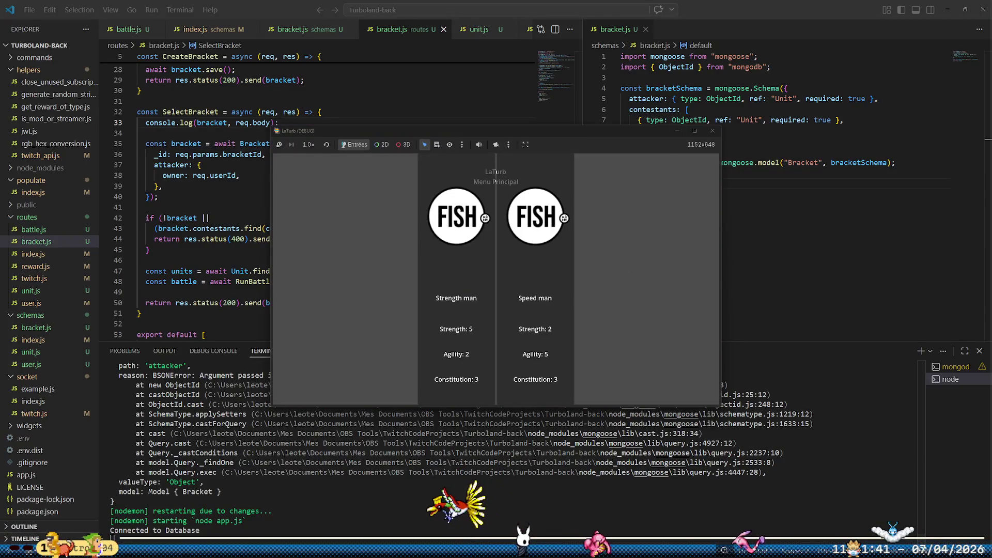
- Pick an opponent and resume past line 60, then check the server's 500 error log
click(676, 183)
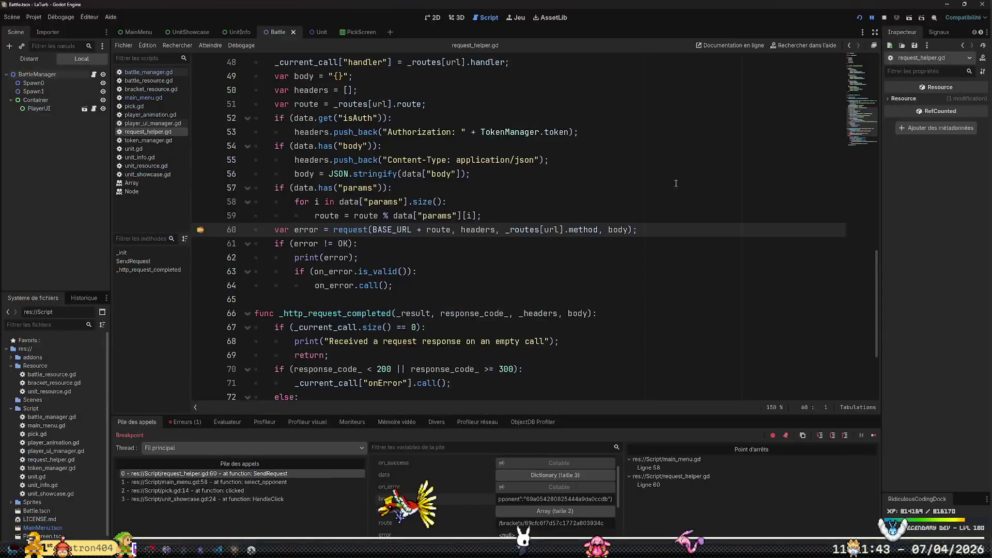
click(873, 19)
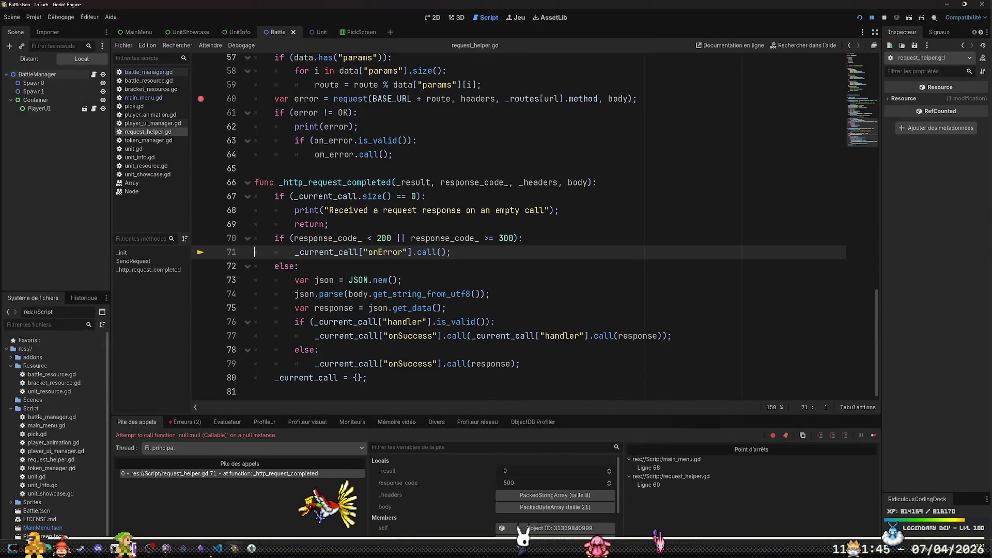
key(alt+Tab)
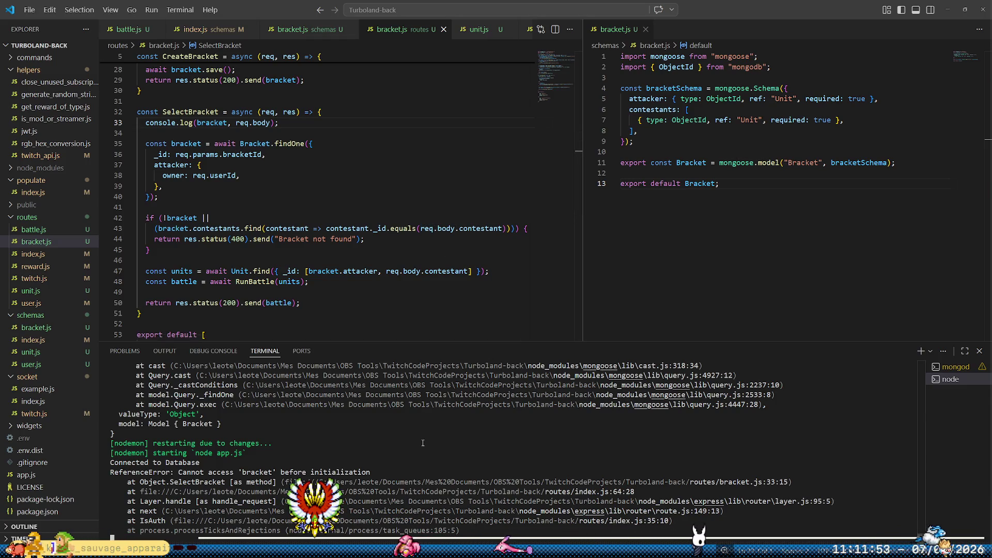
- Drop 'bracket, ' from the SelectBracket console.log so it logs only req.body, and save
click(226, 123)
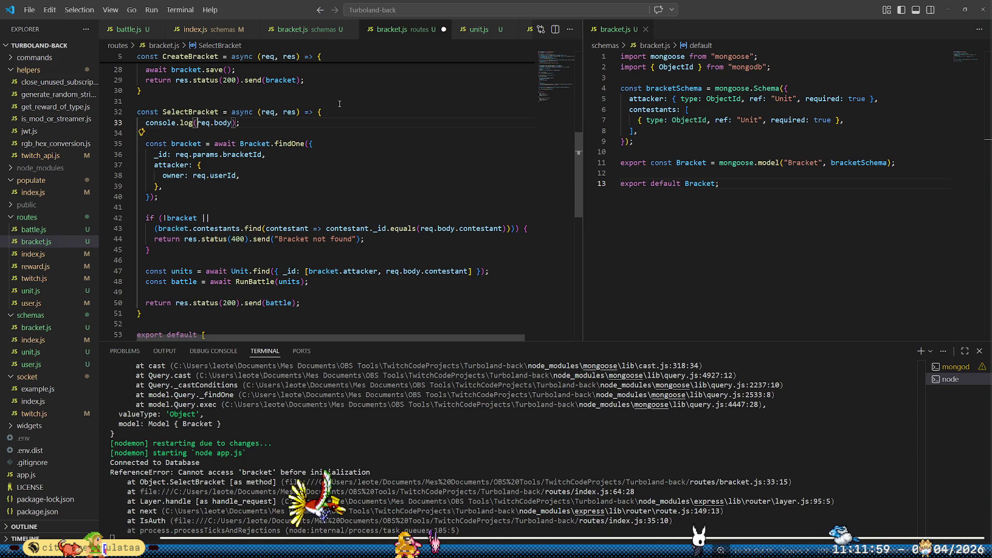
key(ctrl+s)
mouse_move(233, 546)
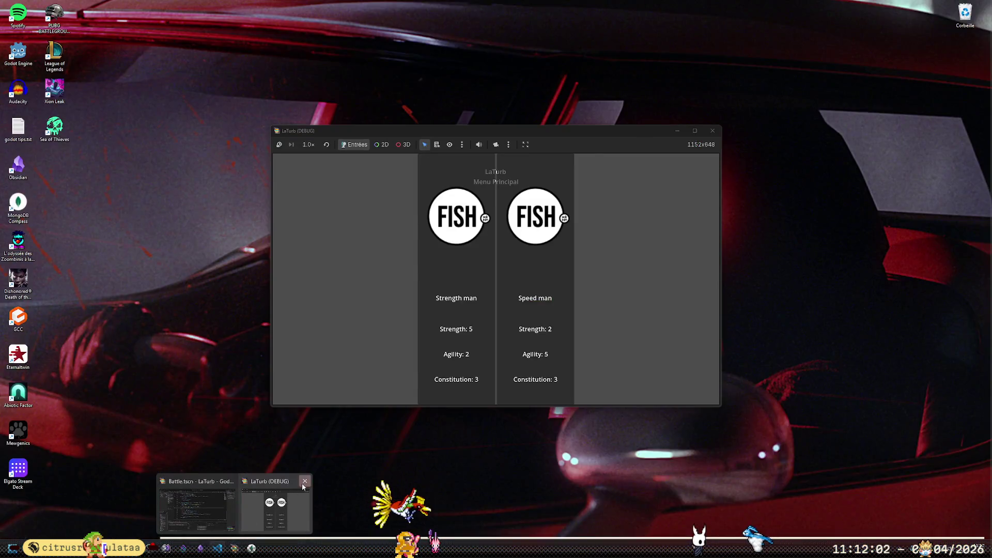
click(199, 122)
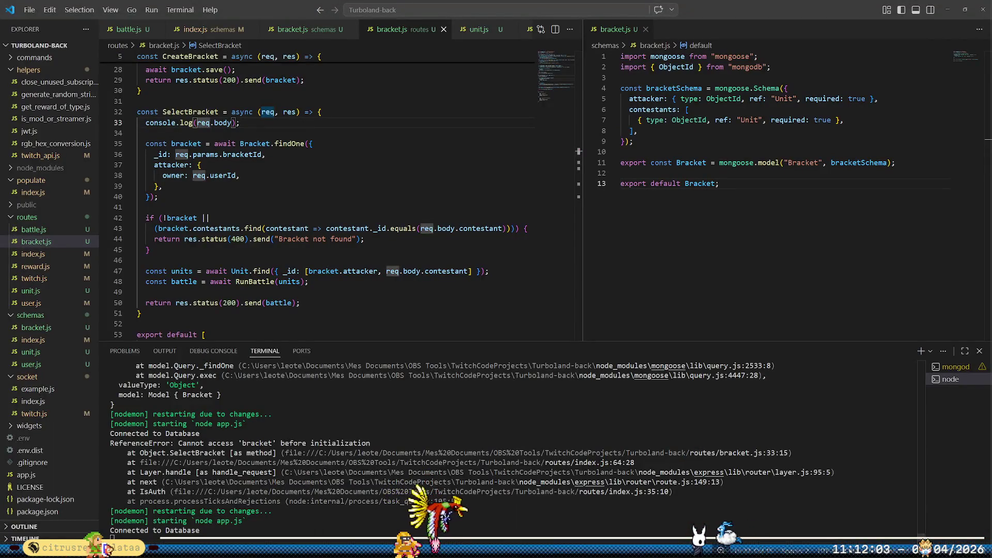
key(alt+Tab)
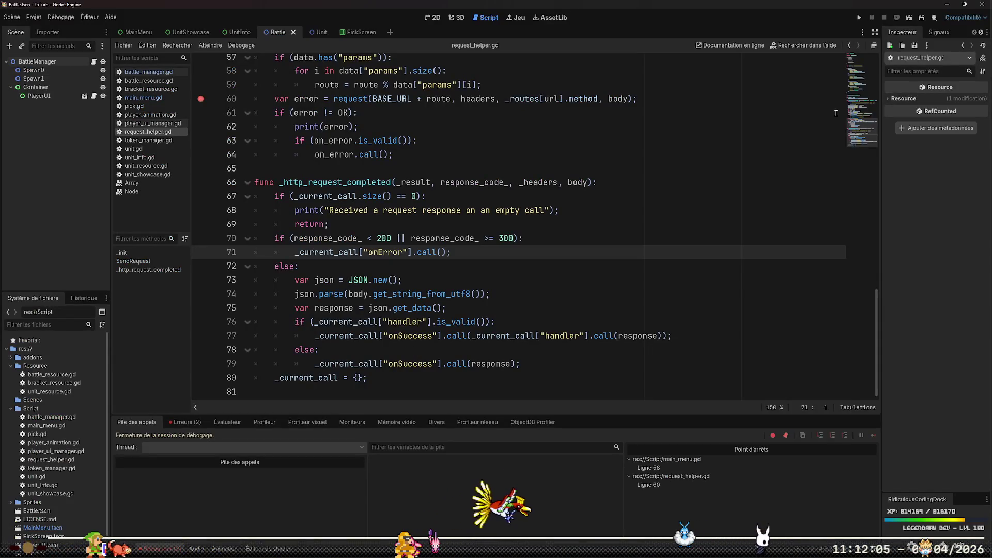
- Remove the line-60 breakpoint in request_helper.gd and relaunch the game from main_menu.gd
click(200, 99)
click(149, 98)
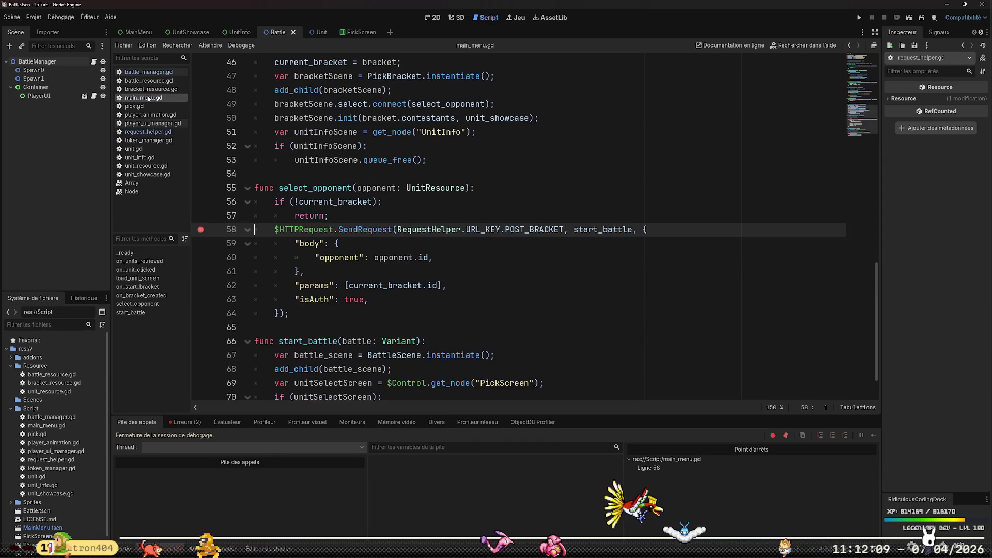
click(859, 17)
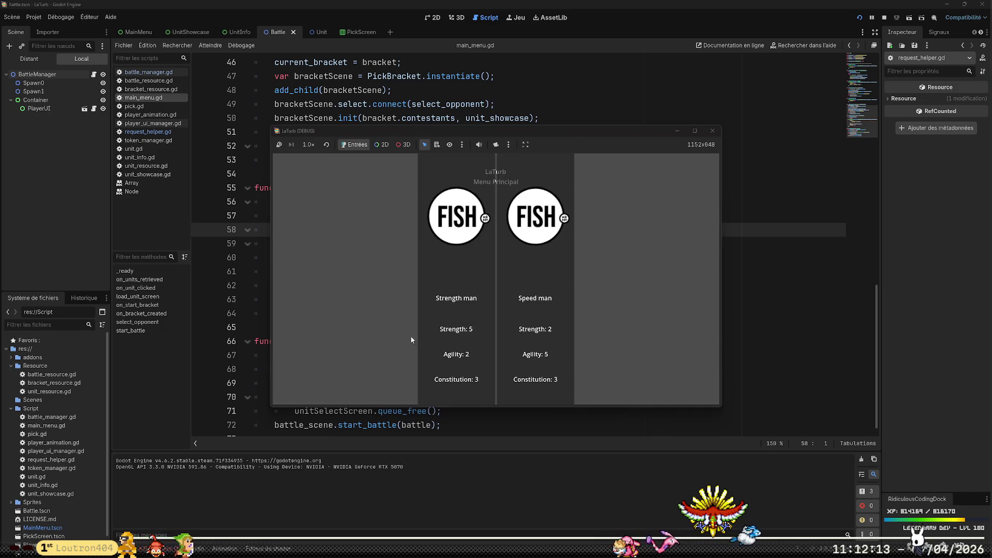
key(alt+Tab)
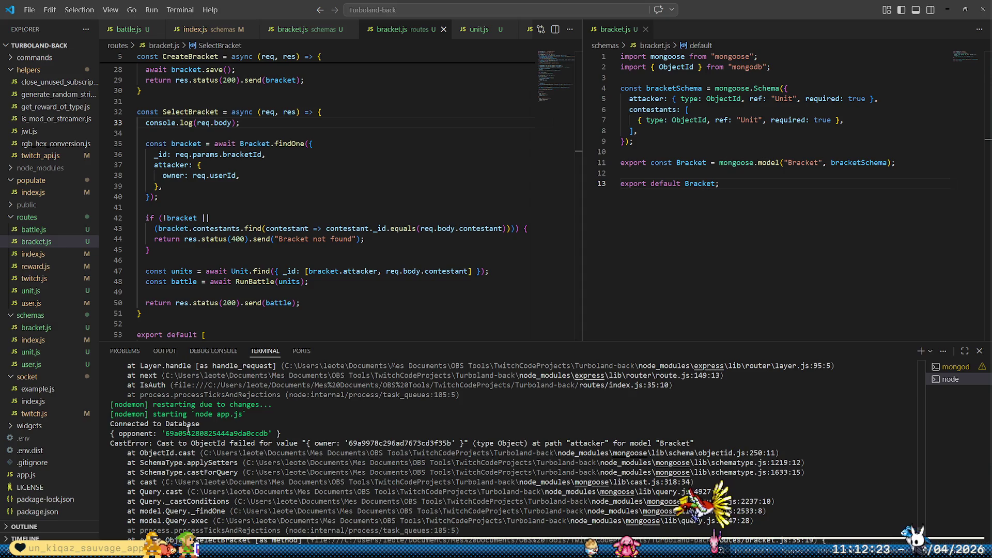
- Inspect the opponent and owner IDs in the terminal's CastError on the attacker owner filter
double_click(189, 431)
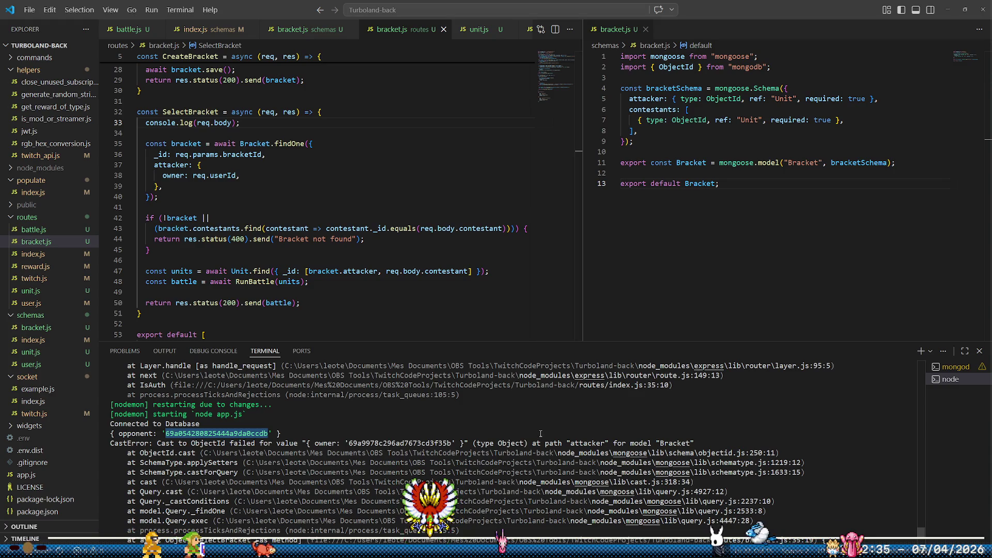
scroll(361, 444, down, 2)
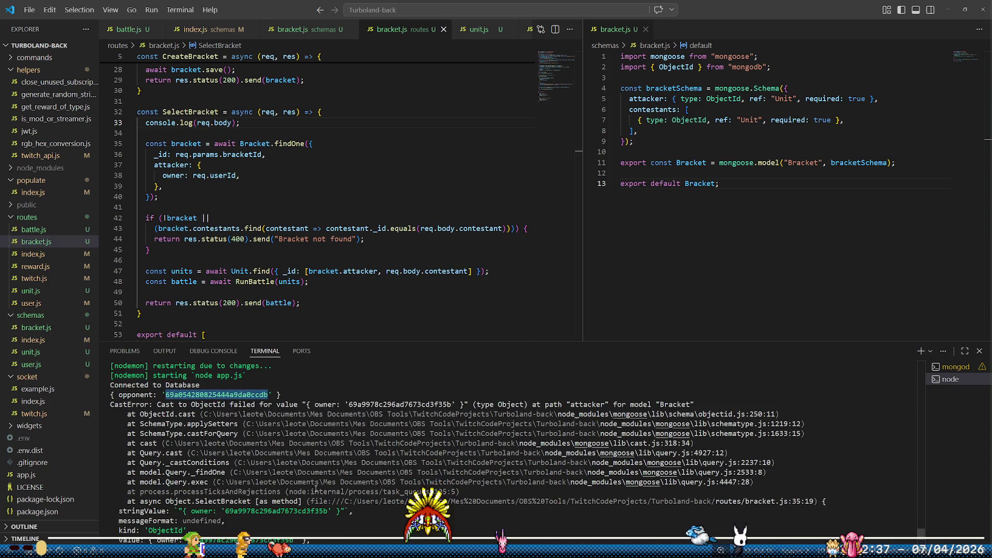
scroll(325, 464, down, 2)
scroll(289, 454, up, 2)
double_click(243, 394)
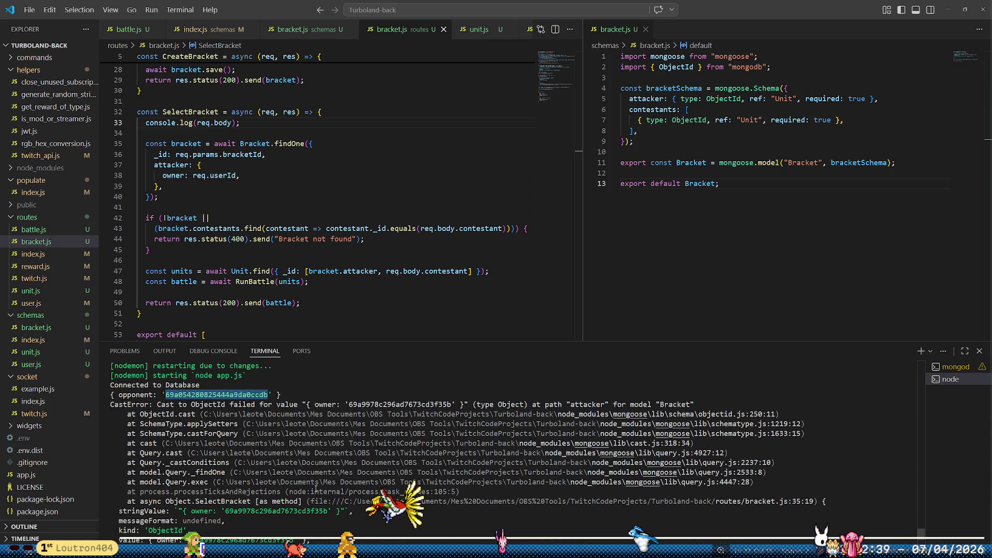
drag(251, 403, 363, 405)
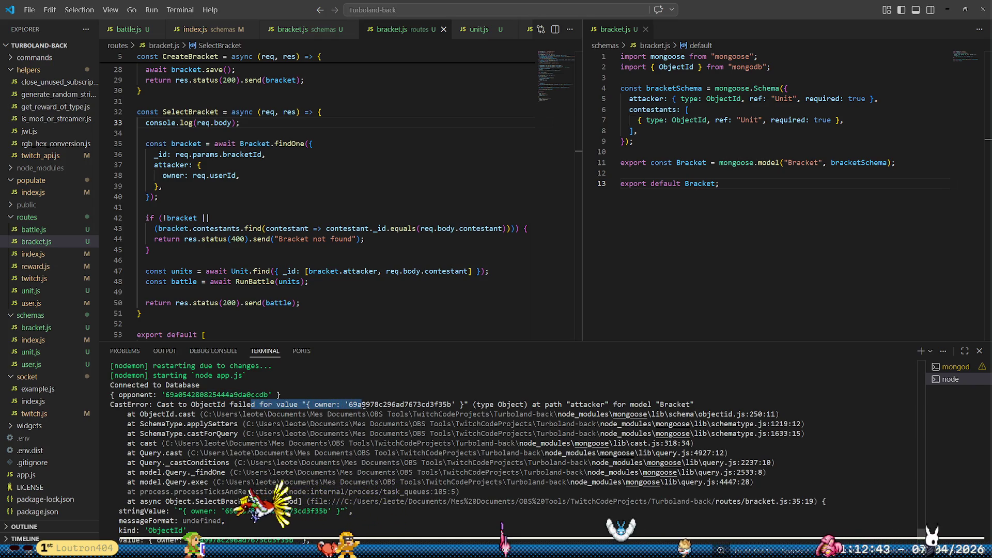
double_click(376, 404)
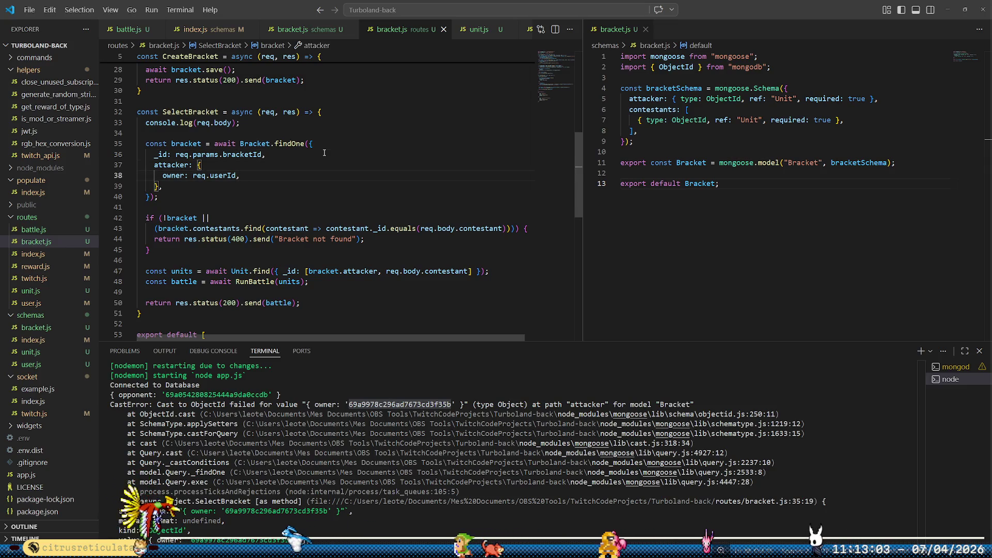
key(Up)
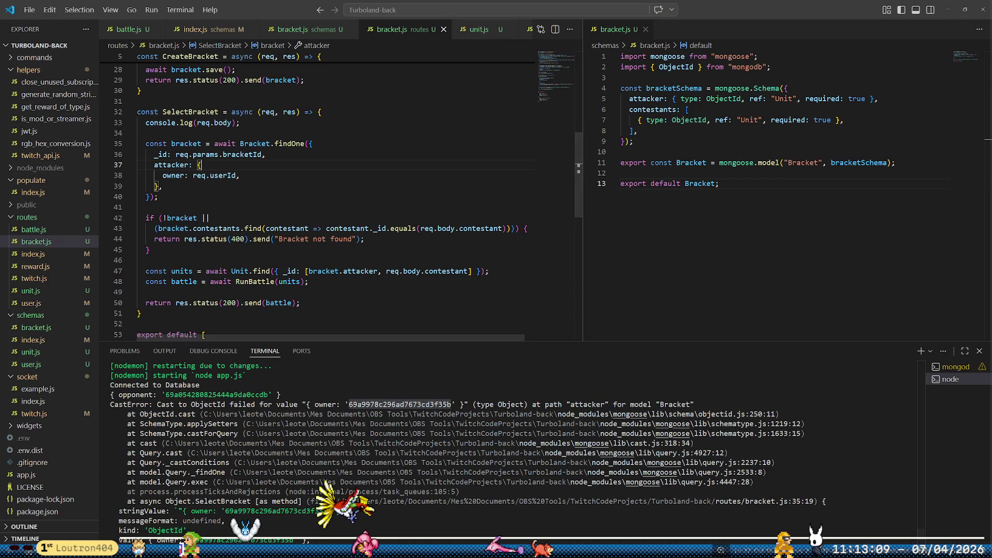
key(alt+Tab)
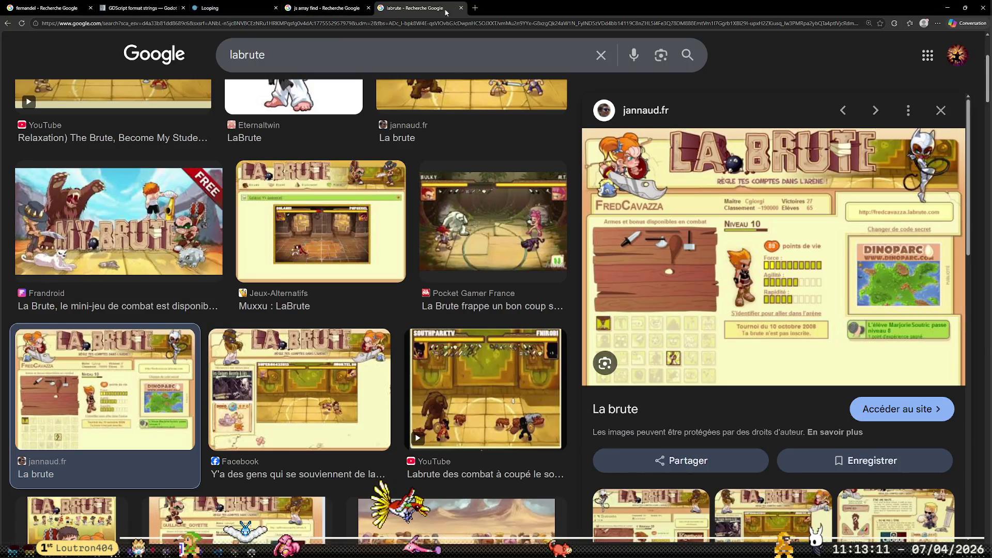
- Type a 'mongoose ensted query' search into a new Edge tab, then return to VS Code
click(475, 9)
text(mongo)
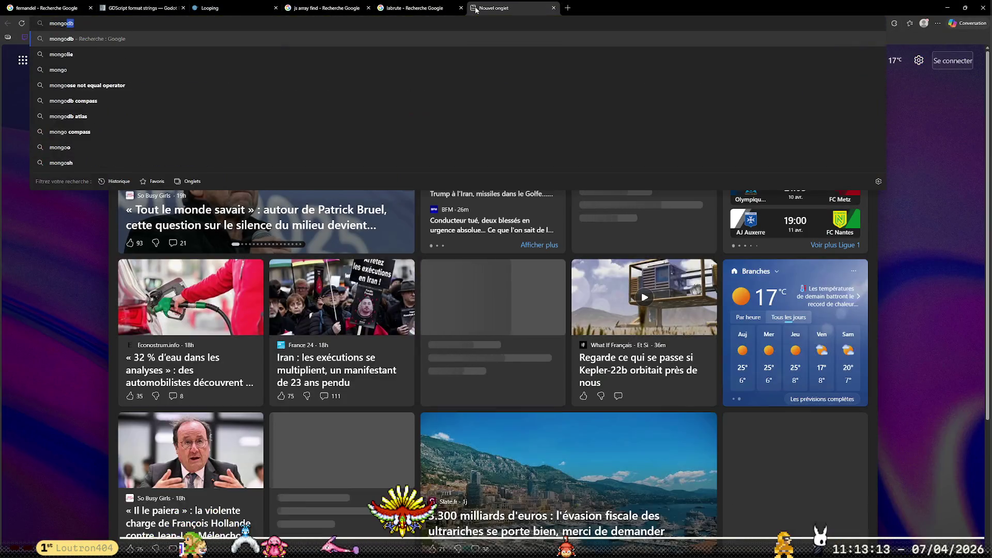
text(ose ensted query)
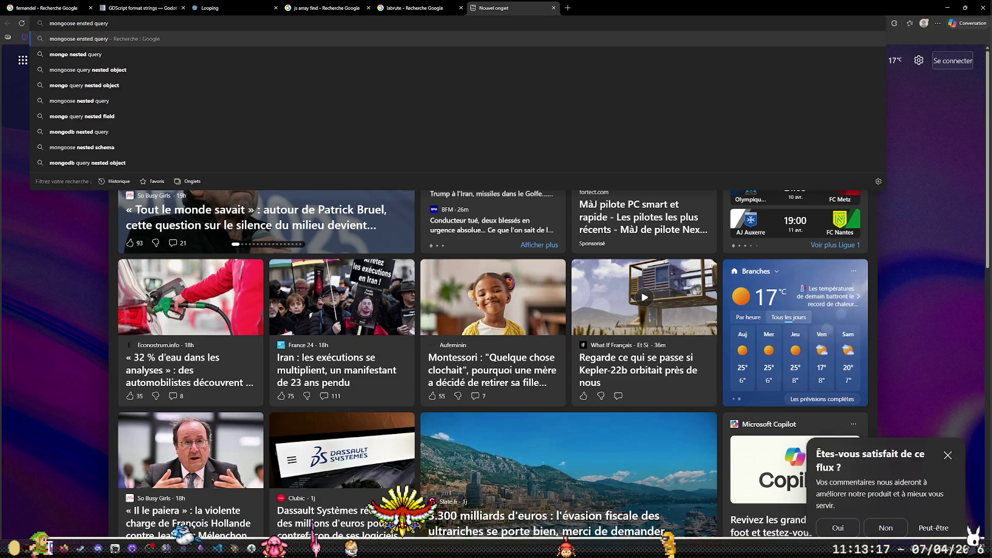
key(alt+Tab)
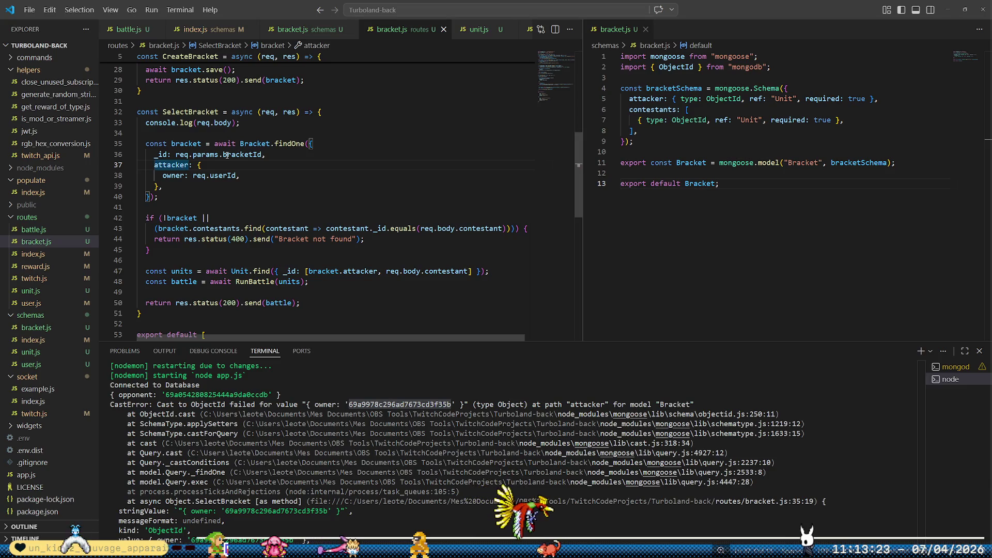
- Change the bracket query key to "attacker.owner" and delete the console.log(req.body) line
text(.owner)
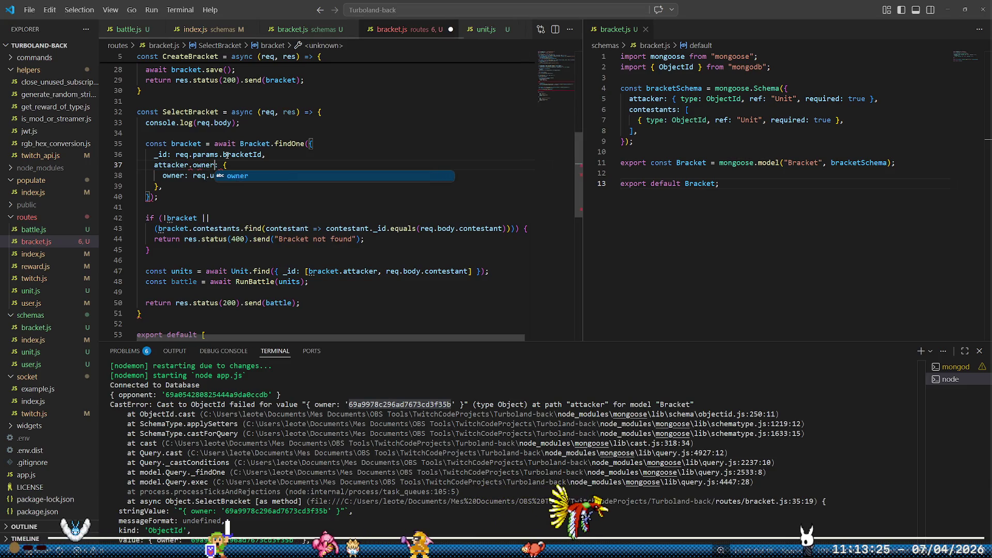
text(')
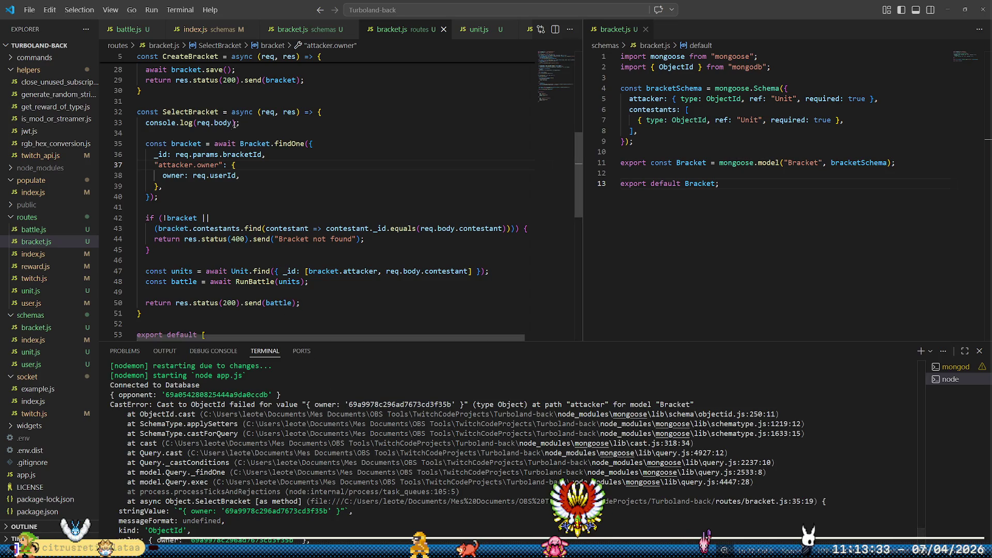
key(shift+Up)
key(Delete)
key(Delete)
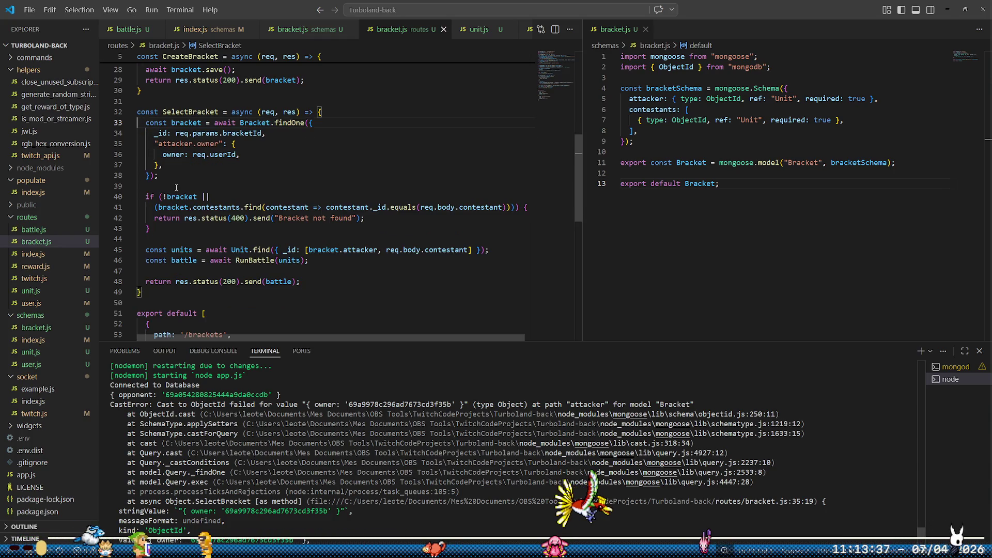
mouse_move(234, 548)
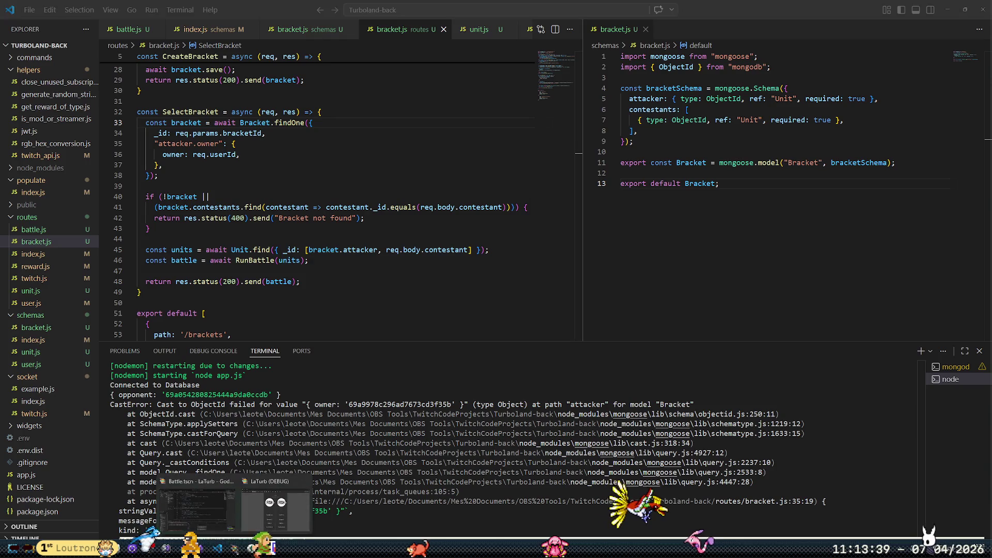
mouse_move(296, 493)
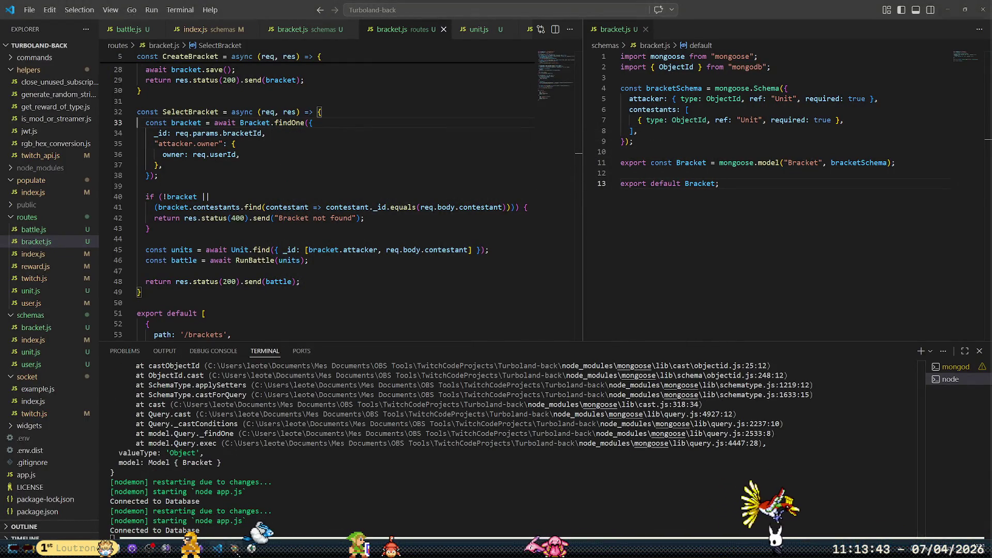
key(alt+Tab)
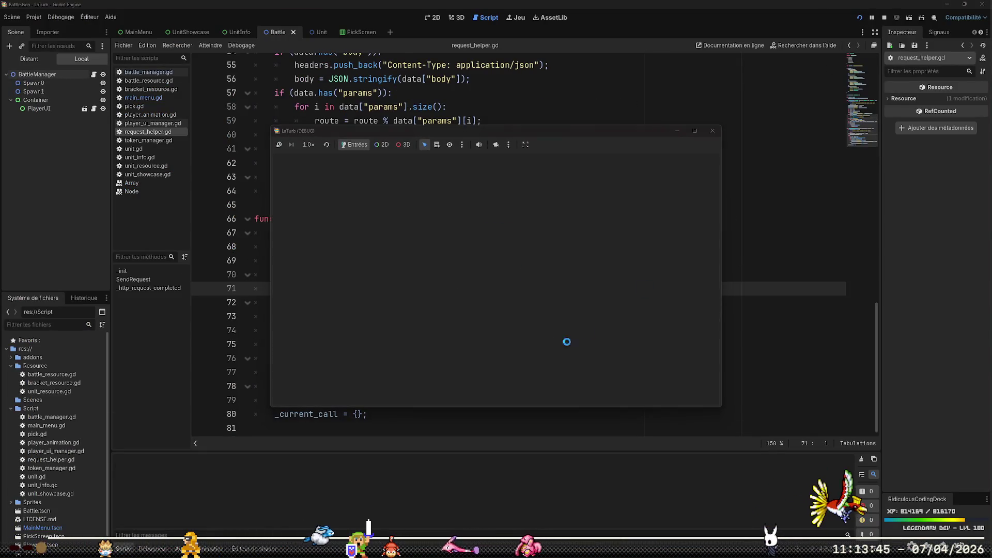
click(381, 377)
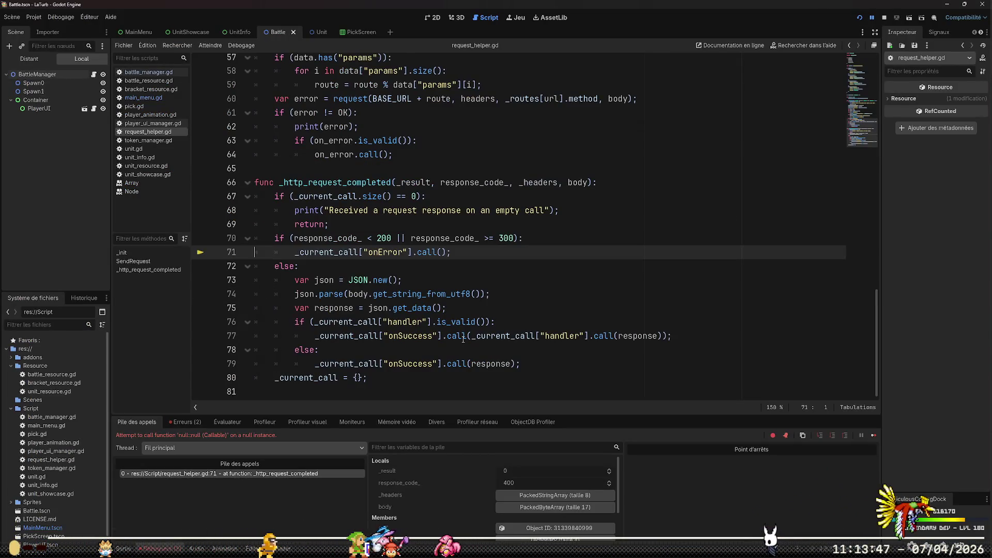
key(alt+Tab)
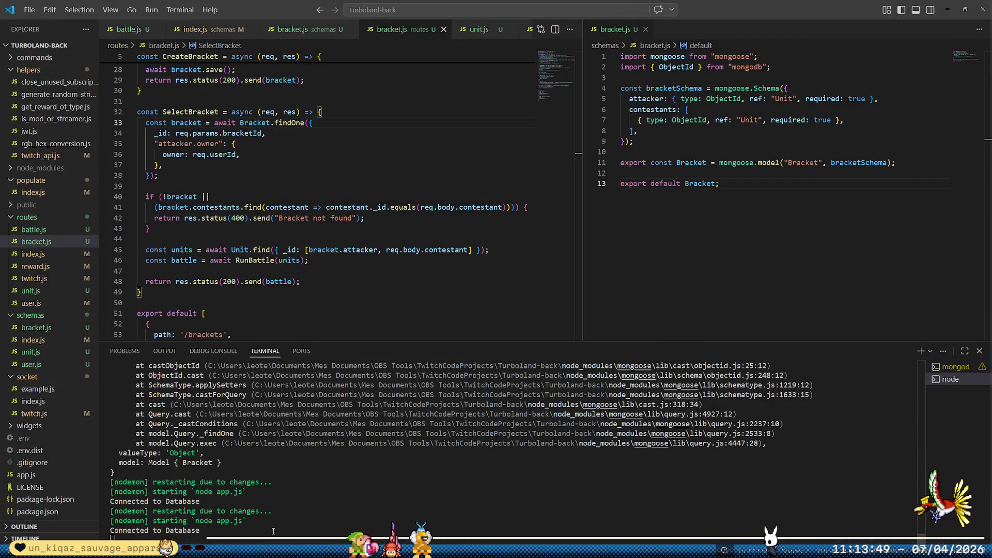
mouse_move(252, 548)
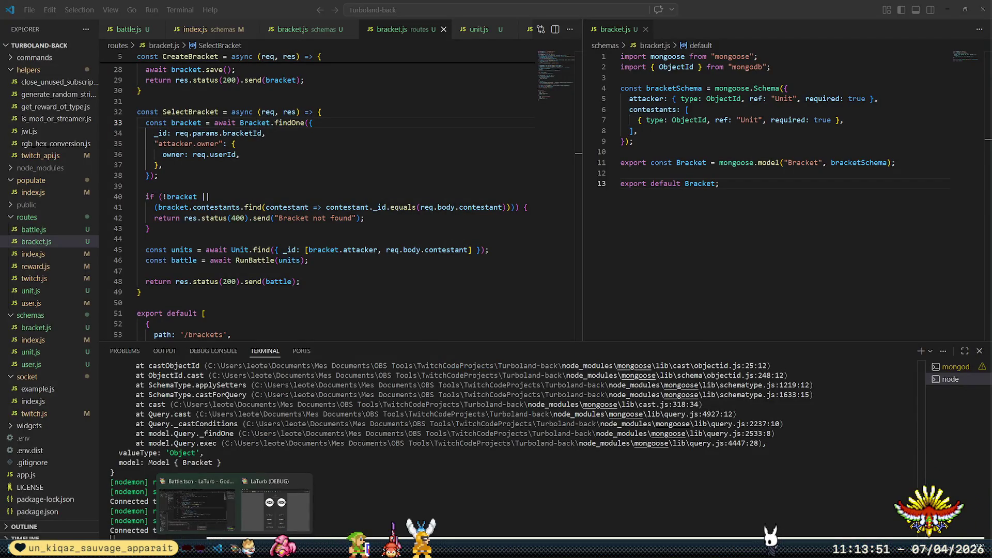
click(238, 496)
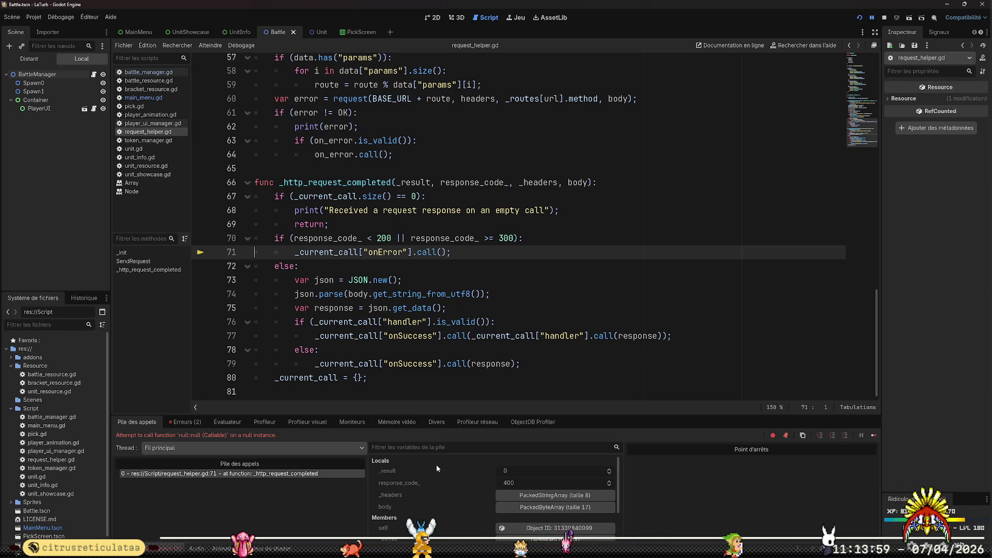
scroll(457, 496, down, 2)
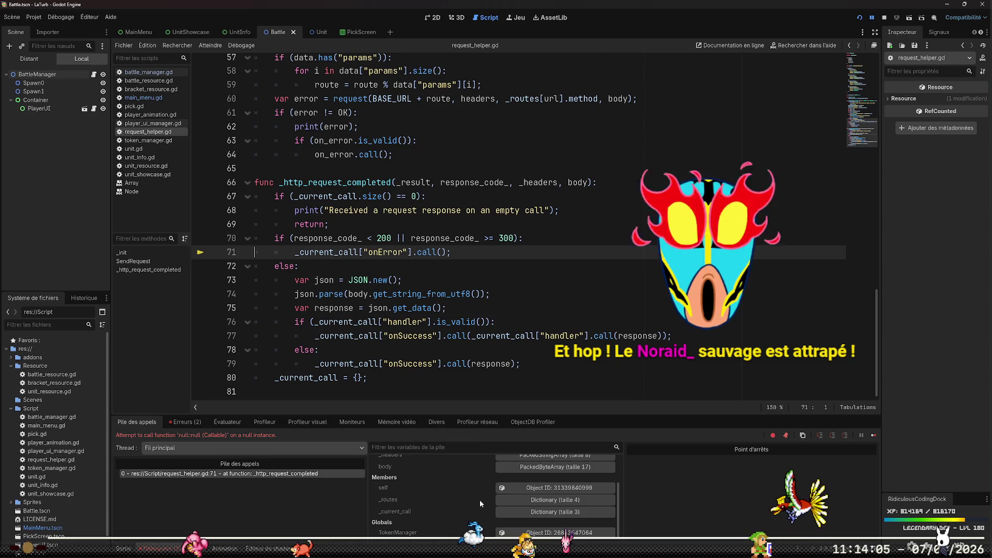
scroll(496, 501, up, 2)
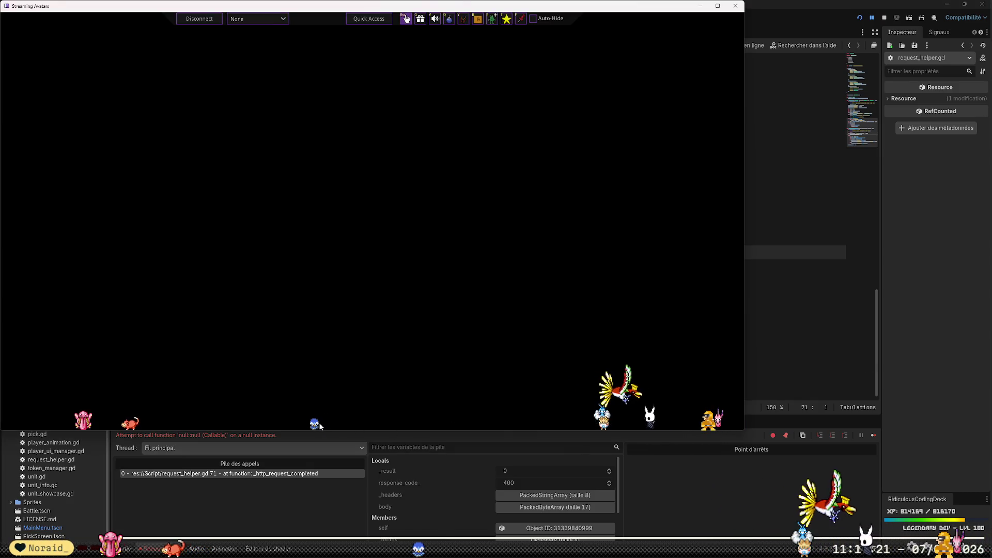
mouse_move(314, 422)
mouse_down()
mouse_move(348, 405)
mouse_move(407, 258)
mouse_up()
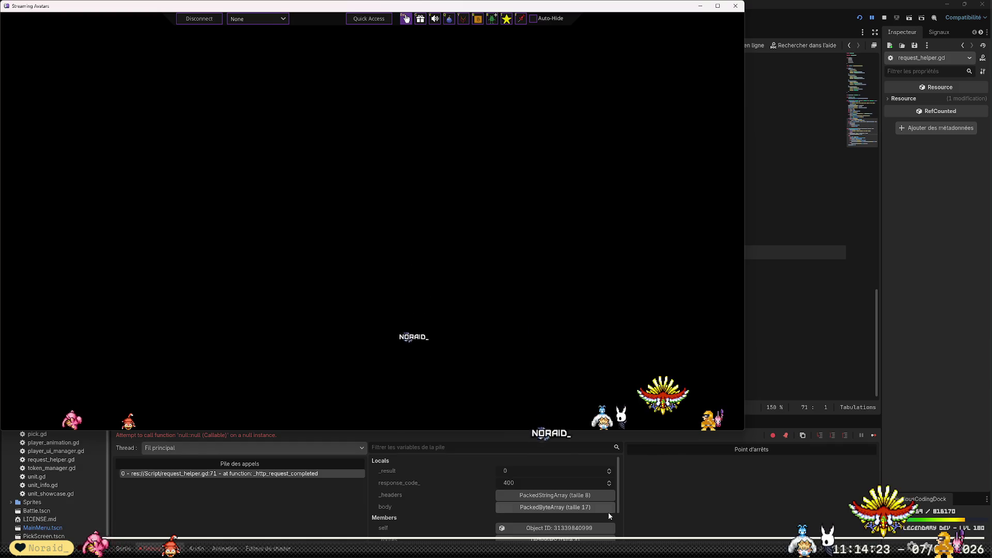
click(671, 498)
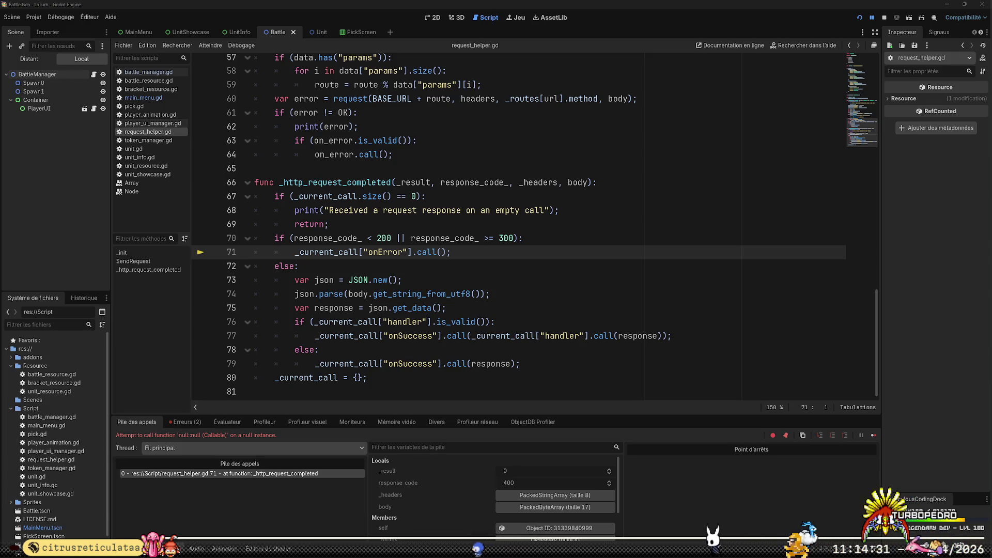
click(687, 224)
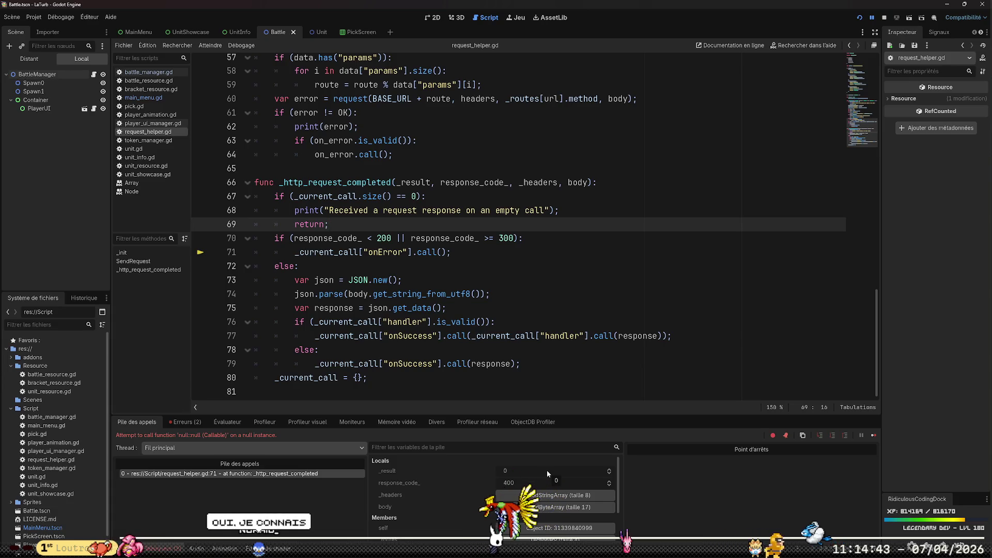
click(476, 353)
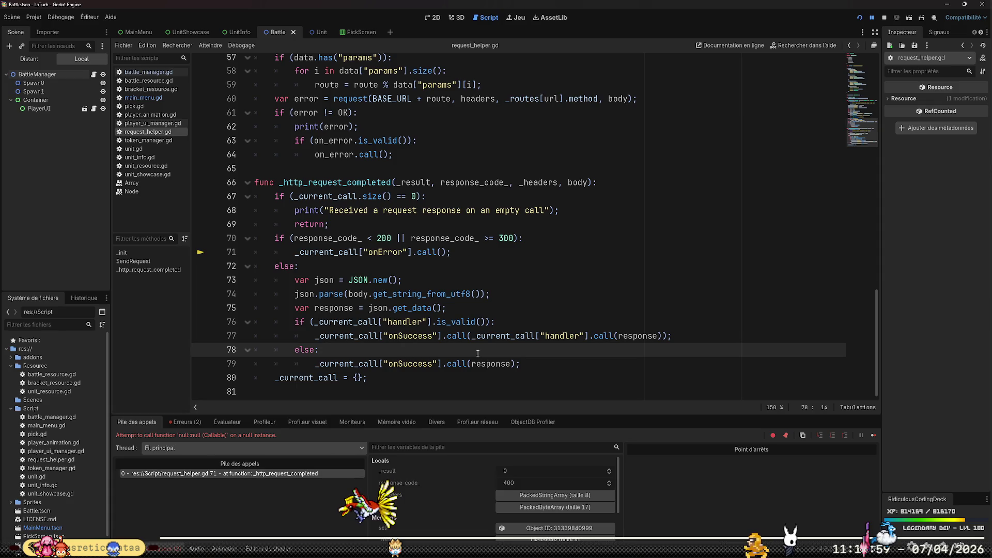
key(alt+Tab)
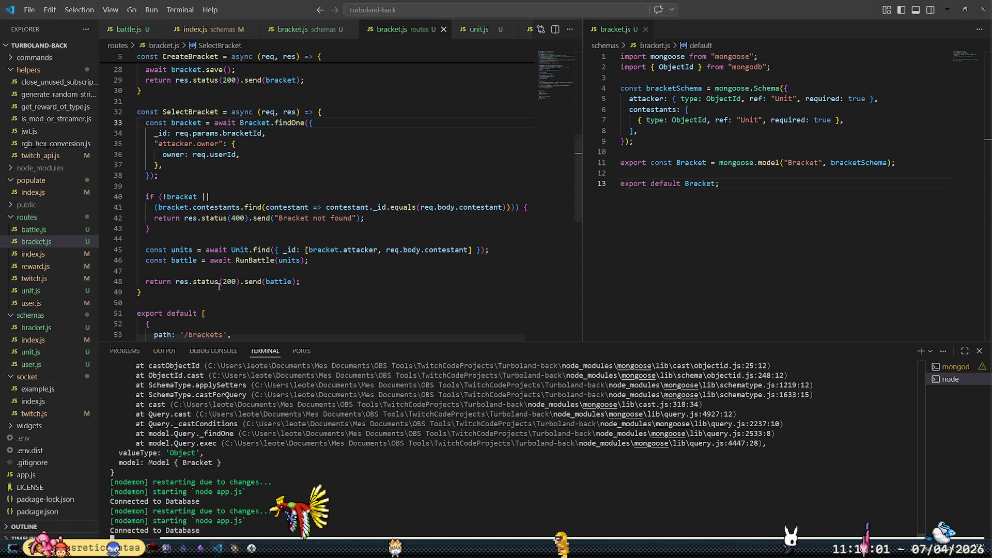
- Log req.body and bracket after the lookup, save to restart, and close the game's debug window
click(398, 197)
key(ctrl+shift+Return)
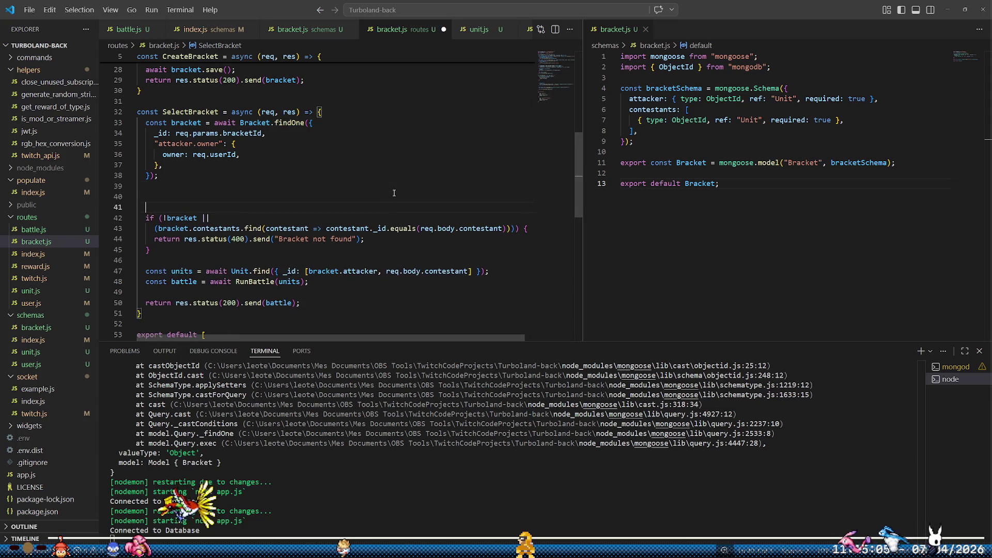
text(console.log(req.)
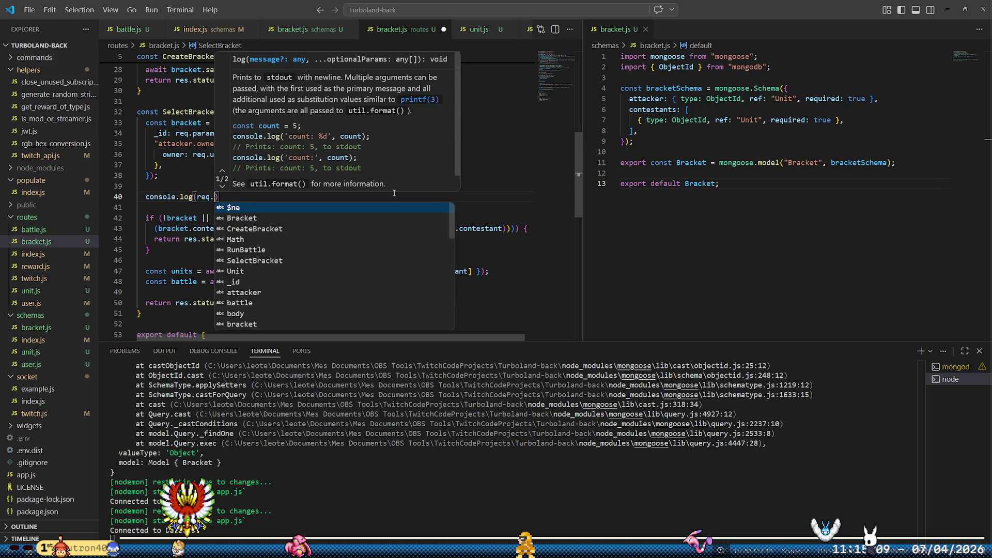
text(body, )
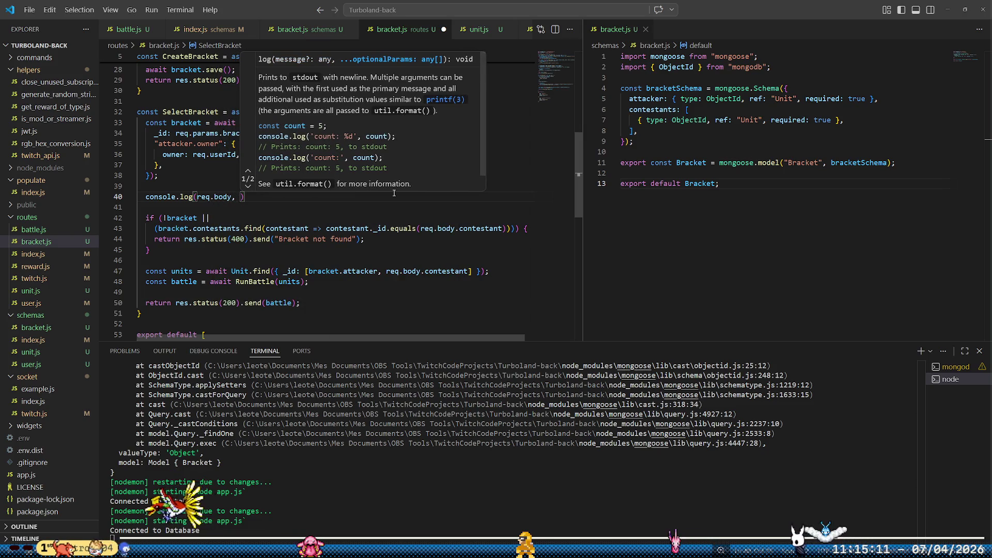
text(bracket)
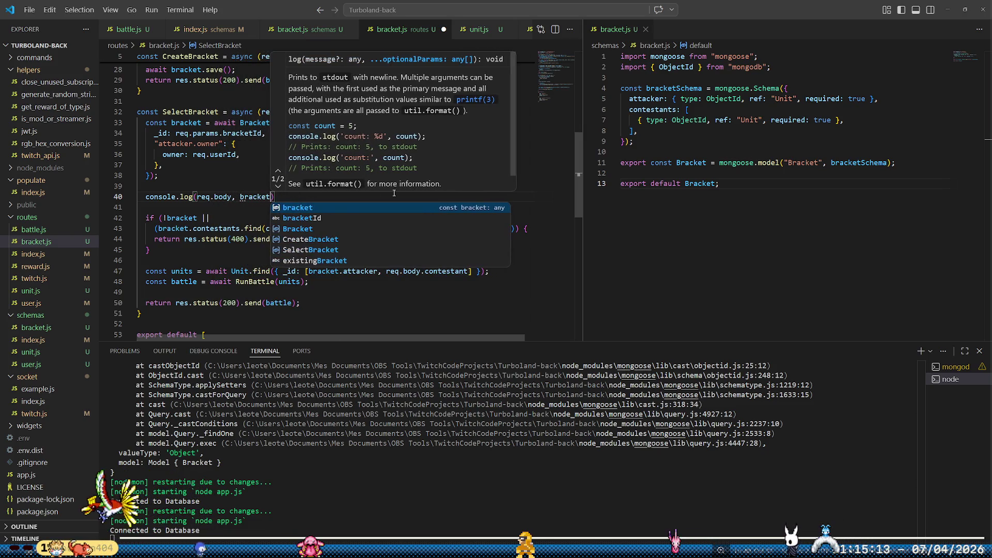
key(ctrl+BackSpace)
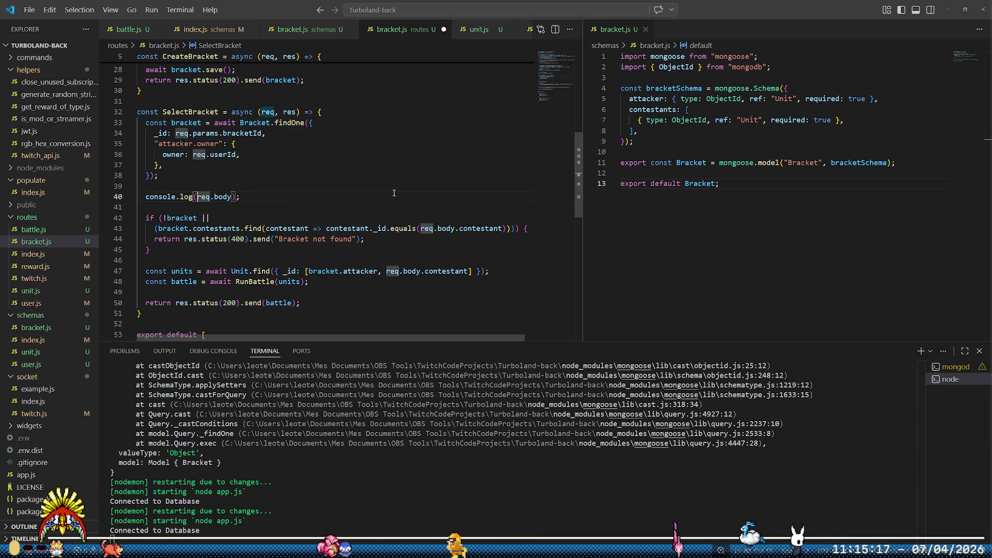
text(brz)
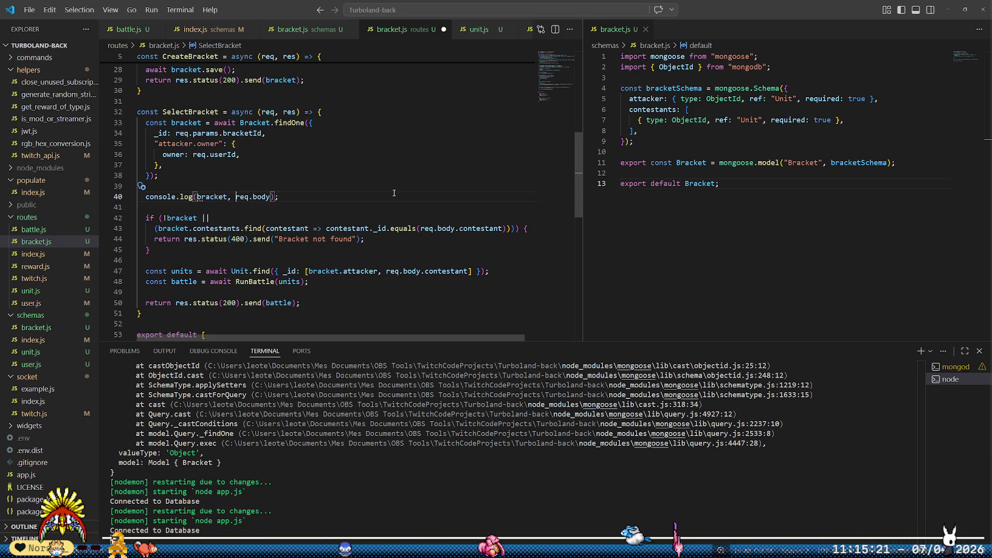
key(ctrl+s)
key(alt+Tab)
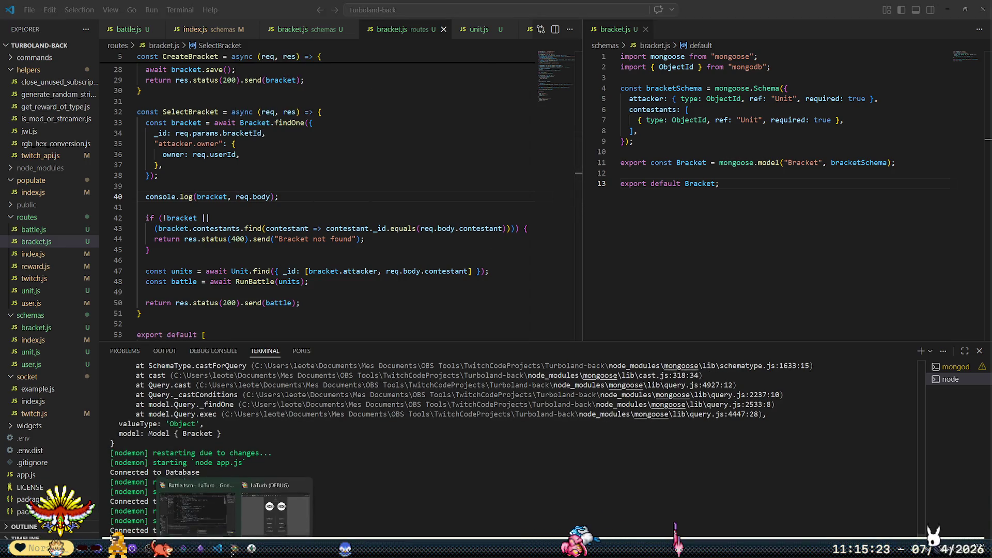
click(711, 132)
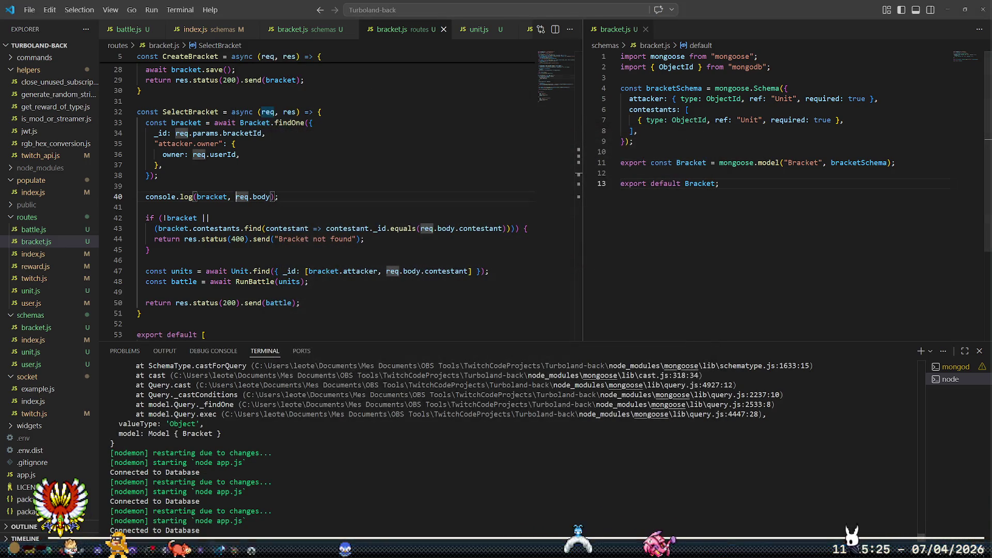
- Rerun the game in Godot, pick an opponent to send the bracket request, and check the server log
key(alt+Tab)
click(859, 17)
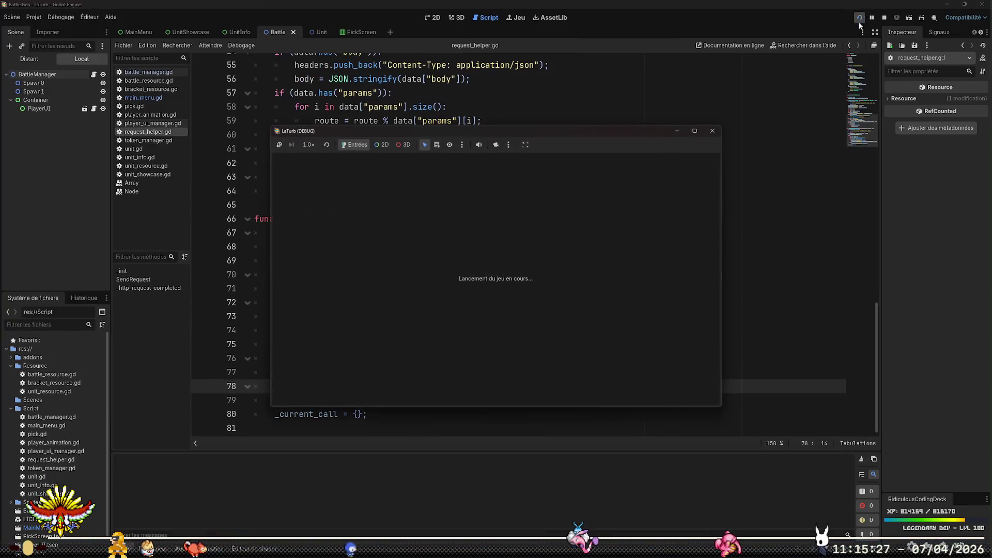
click(460, 379)
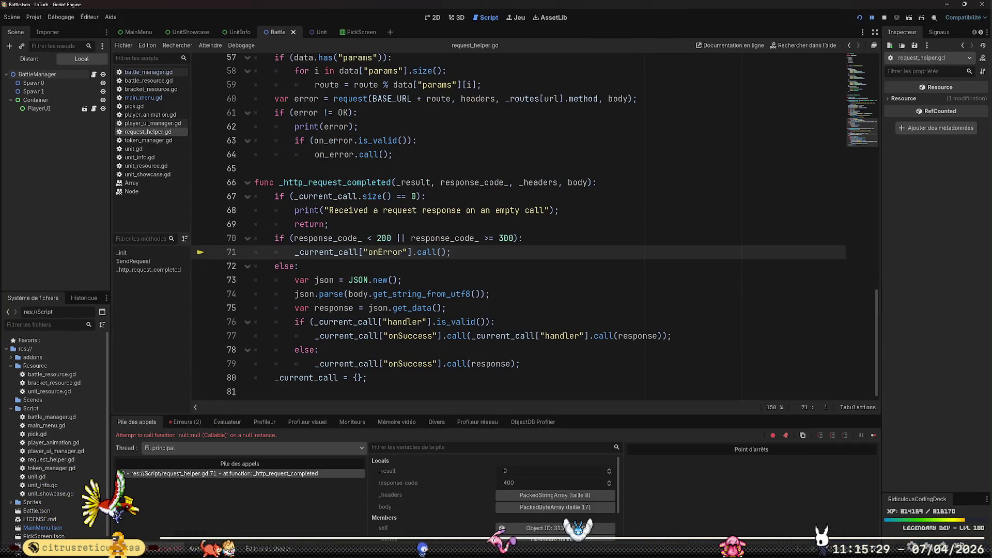
key(alt+Tab)
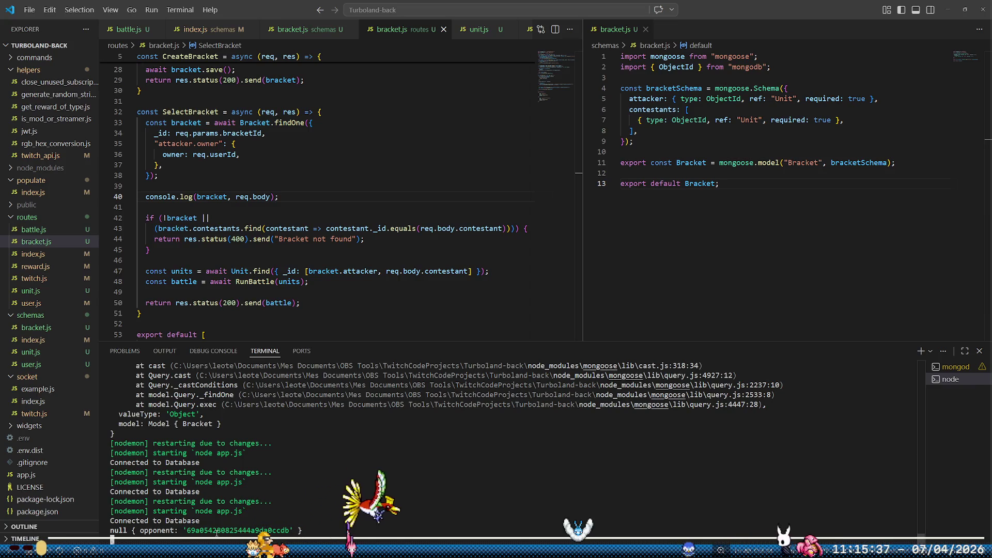
- Change req.body.contestant to req.body.opponent in the check, save, and go back to Godot
double_click(461, 229)
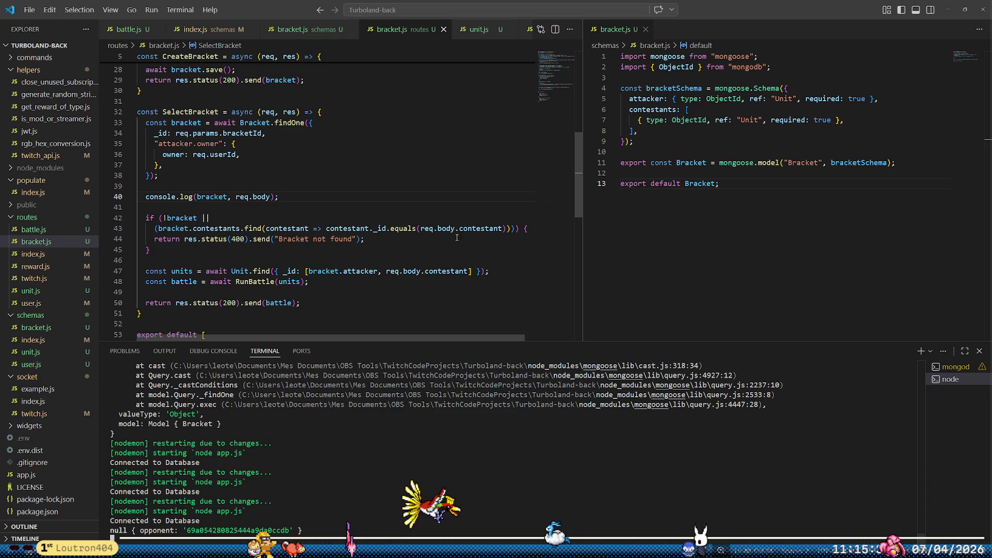
text(oppo)
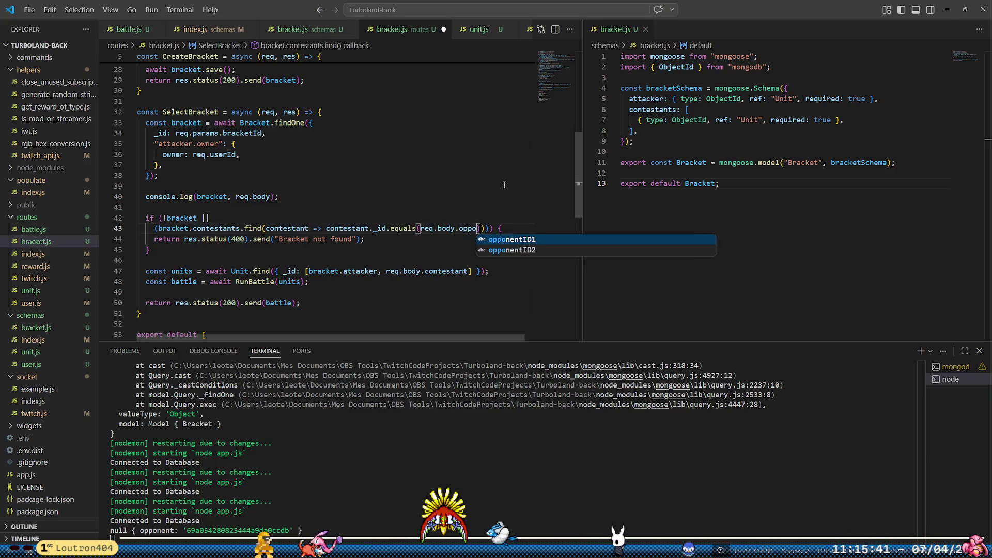
text(nent)
key(ctrl+s)
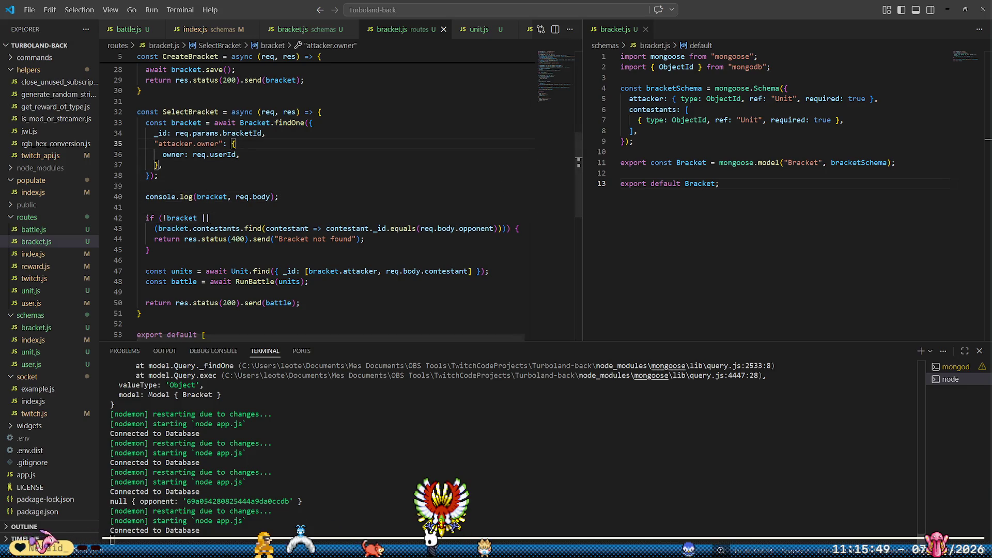
mouse_move(234, 548)
mouse_move(263, 513)
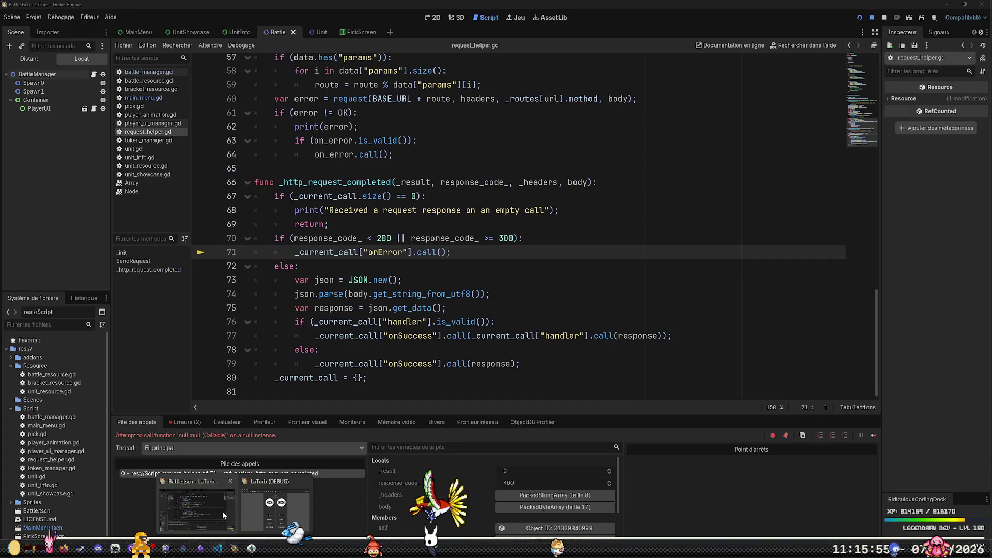
click(222, 510)
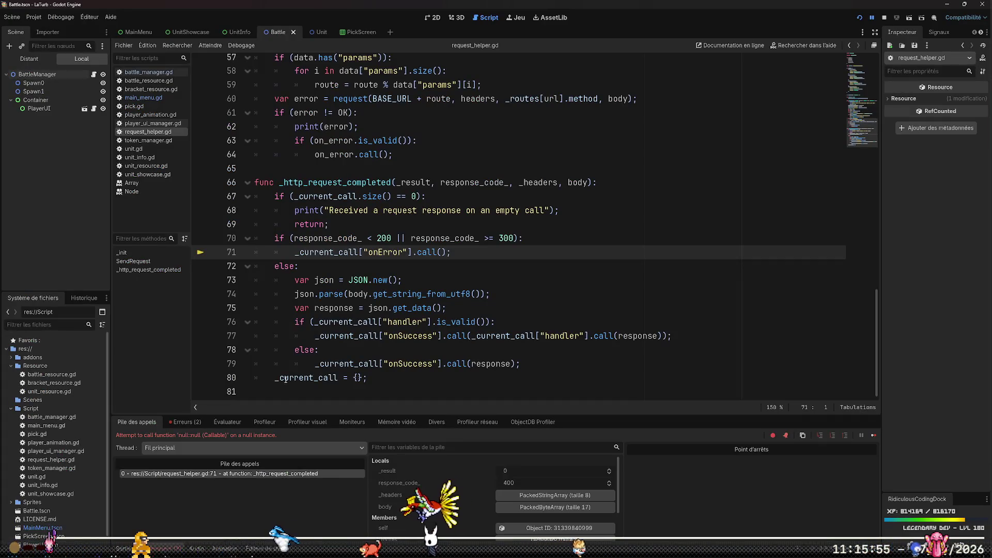
- Add a breakpoint at line 58 of main_menu.gd, stop debugging, and switch to MongoDB Compass
click(143, 97)
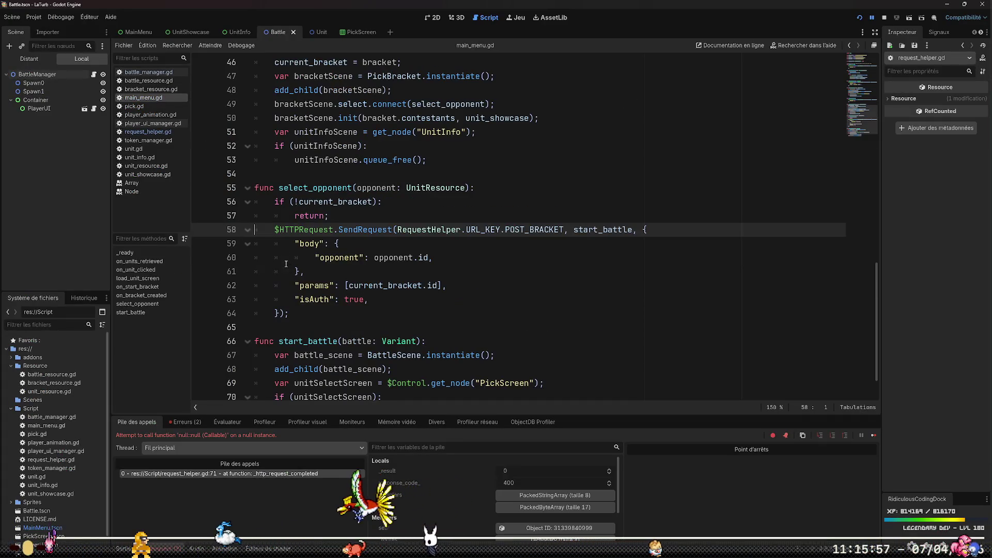
click(201, 230)
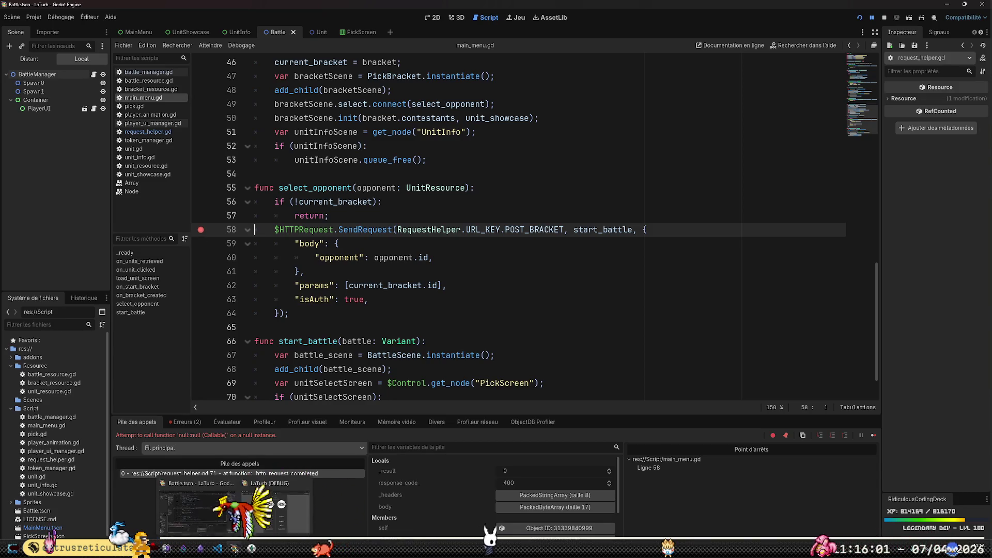
key(F8)
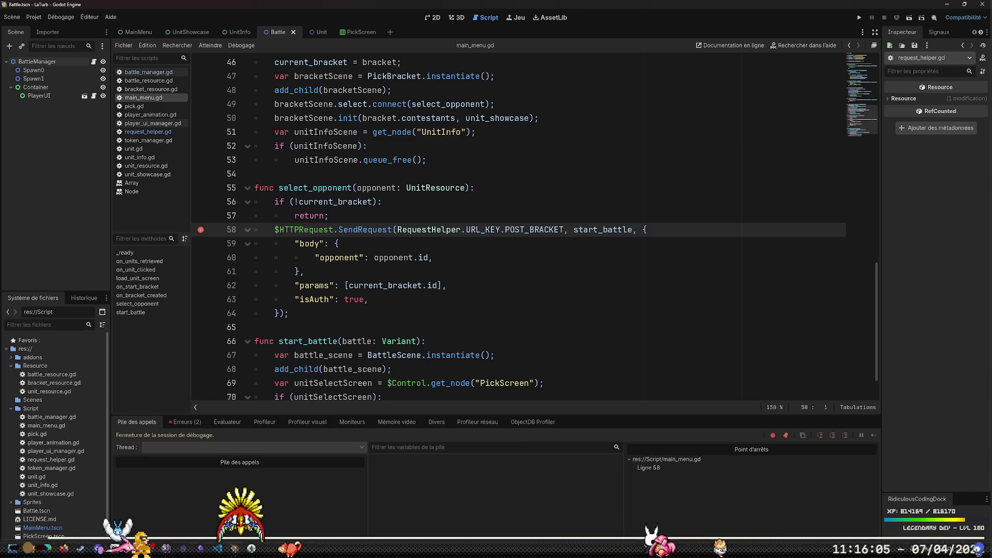
key(alt+Tab)
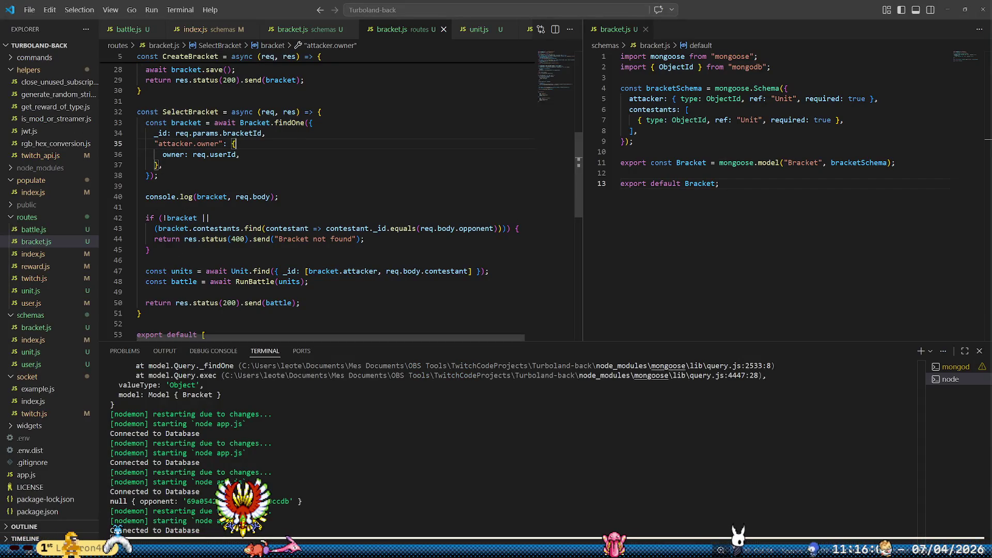
key(alt+Tab)
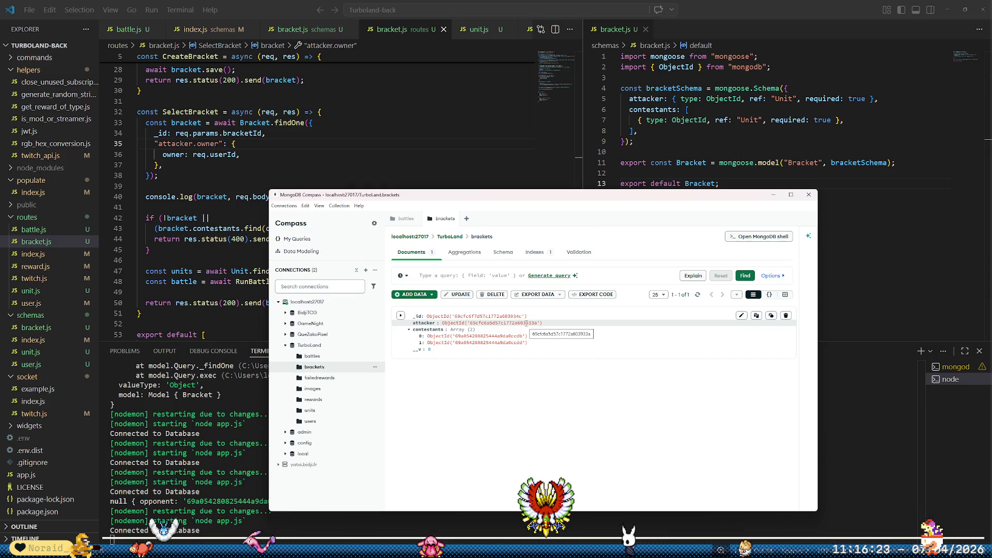
- Check the unit owners in TurboLand's units and users collections, then return to VS Code
click(356, 410)
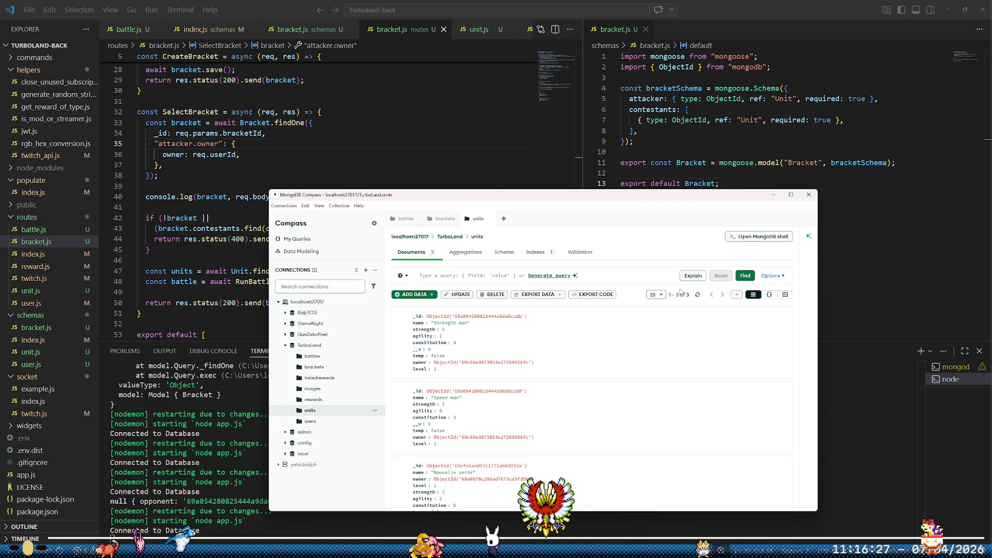
scroll(497, 454, down, 1)
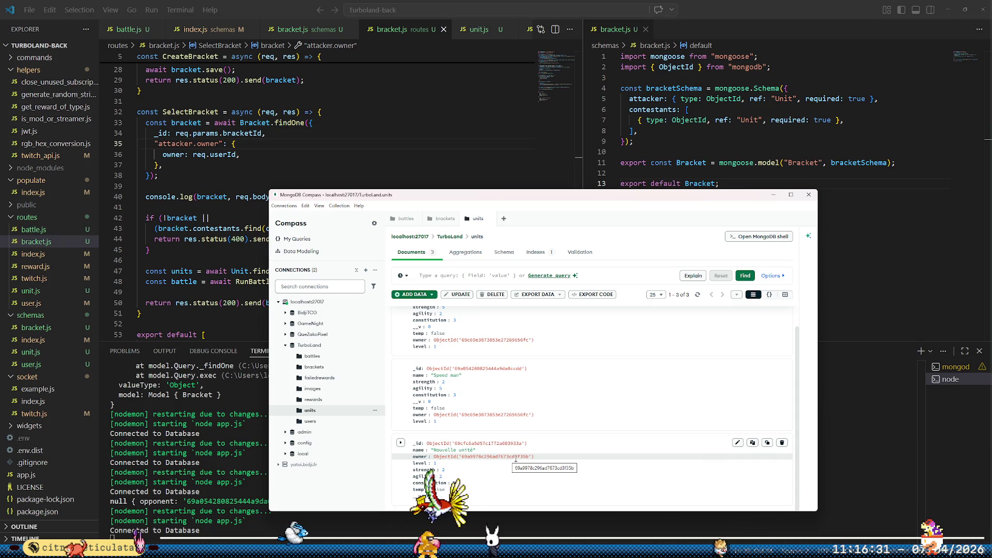
click(354, 421)
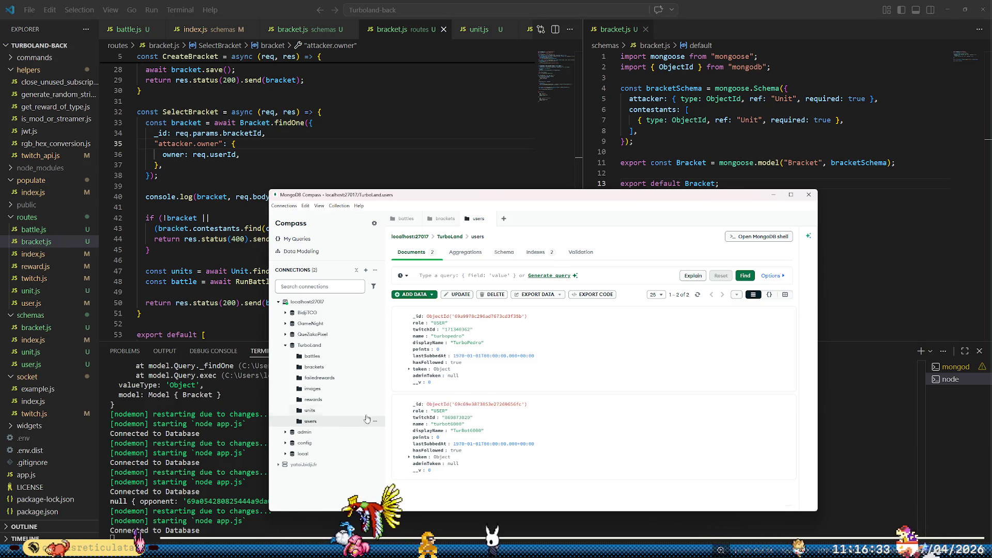
click(465, 176)
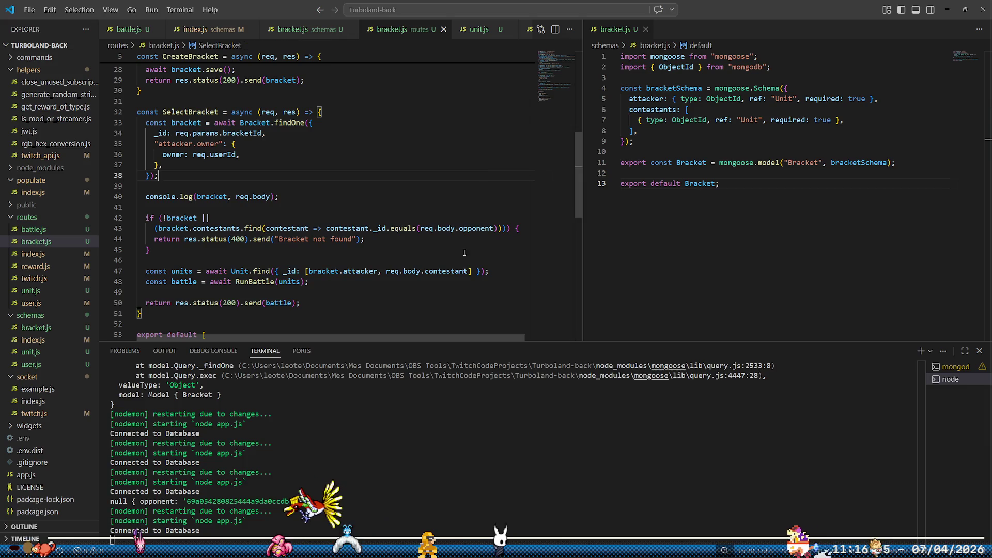
- Run the game and choose a unit to fight, pausing at the line-58 breakpoint
key(alt+Tab)
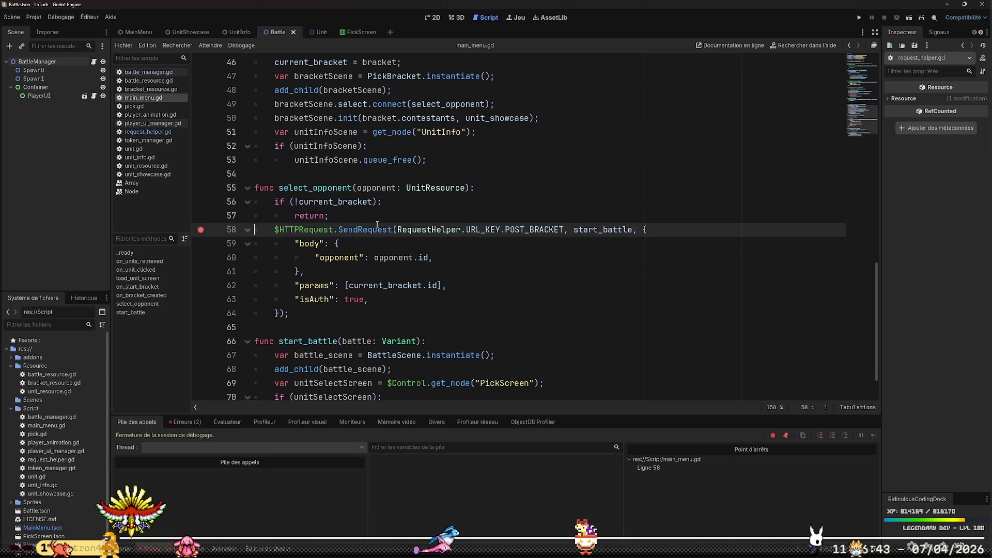
click(859, 19)
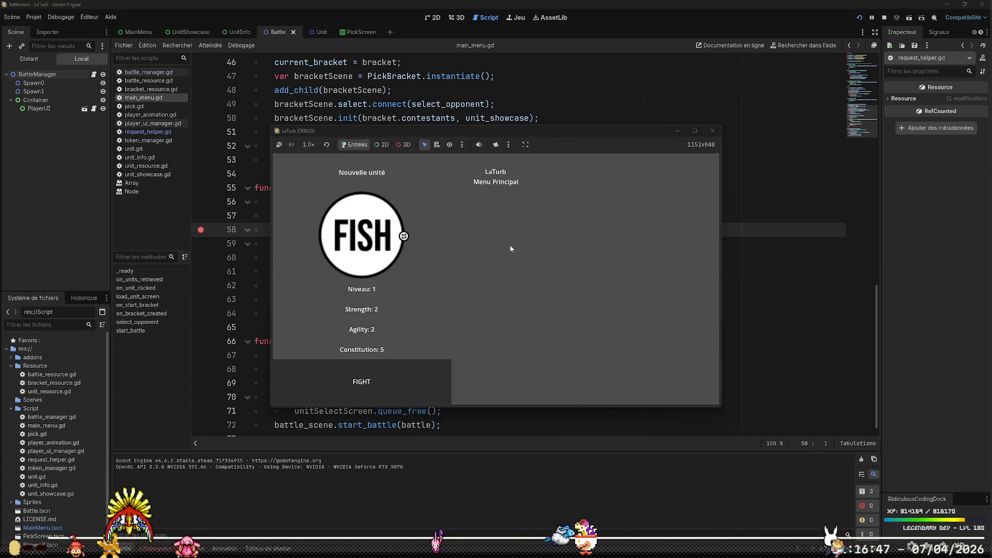
click(367, 390)
click(456, 336)
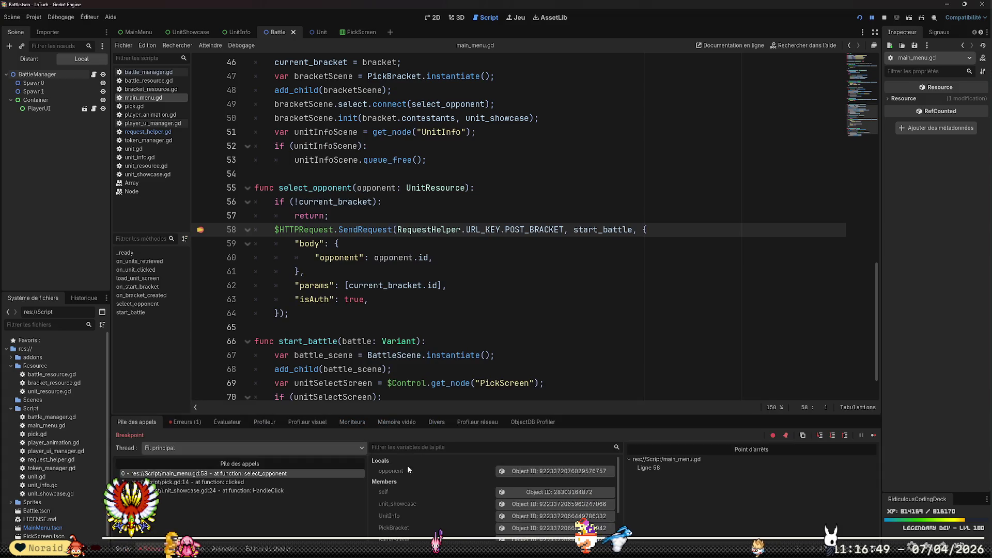
- Inspect the opponent unit and current_bracket IDs in a widened Inspector, then switch to Compass
click(556, 472)
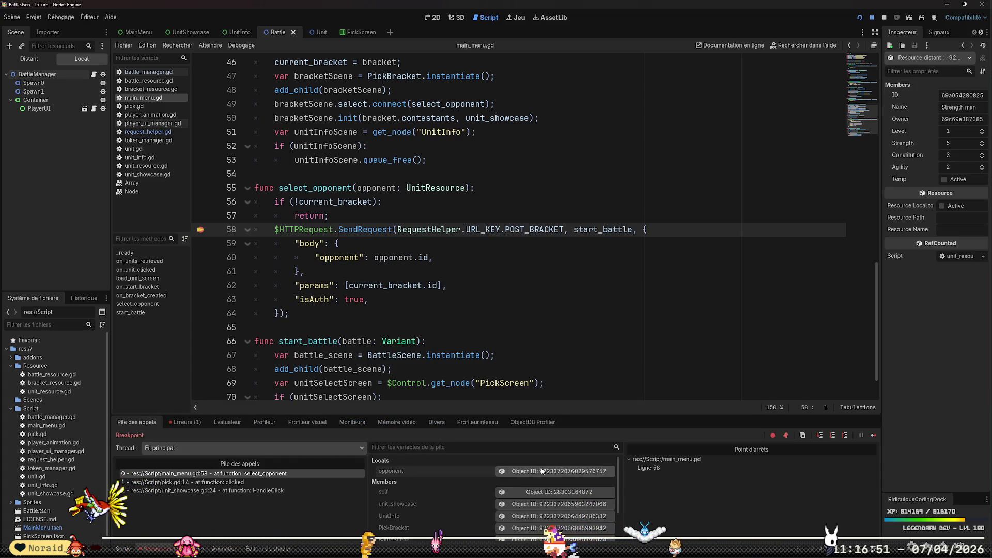
mouse_move(881, 124)
mouse_down()
mouse_move(761, 131)
mouse_move(816, 139)
mouse_move(796, 142)
mouse_up()
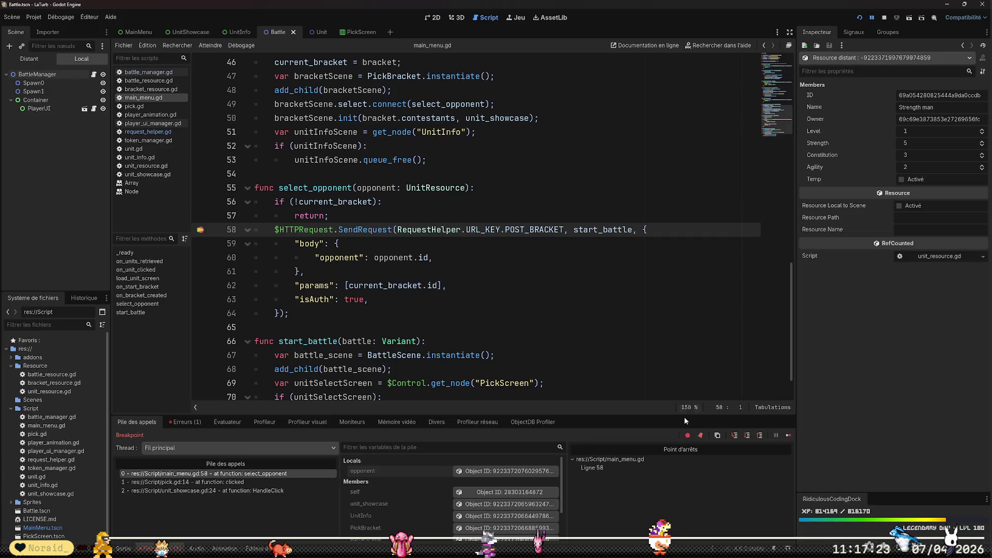
scroll(447, 511, down, 2)
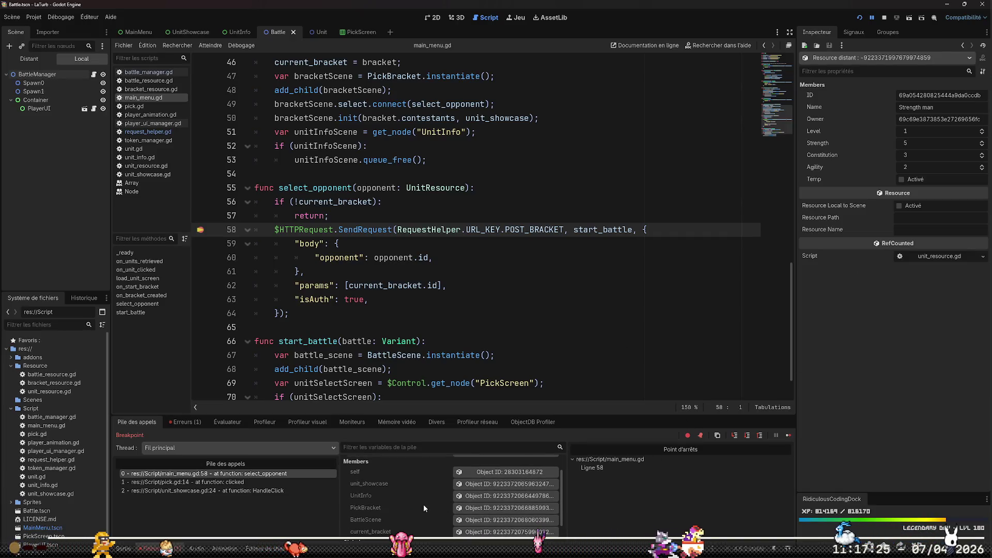
scroll(426, 508, down, 1)
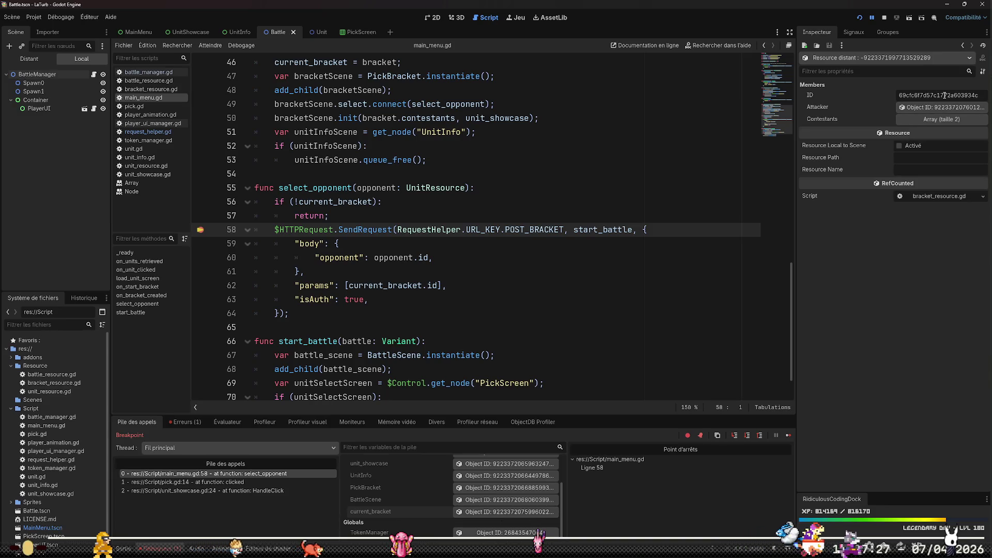
drag(930, 95, 978, 95)
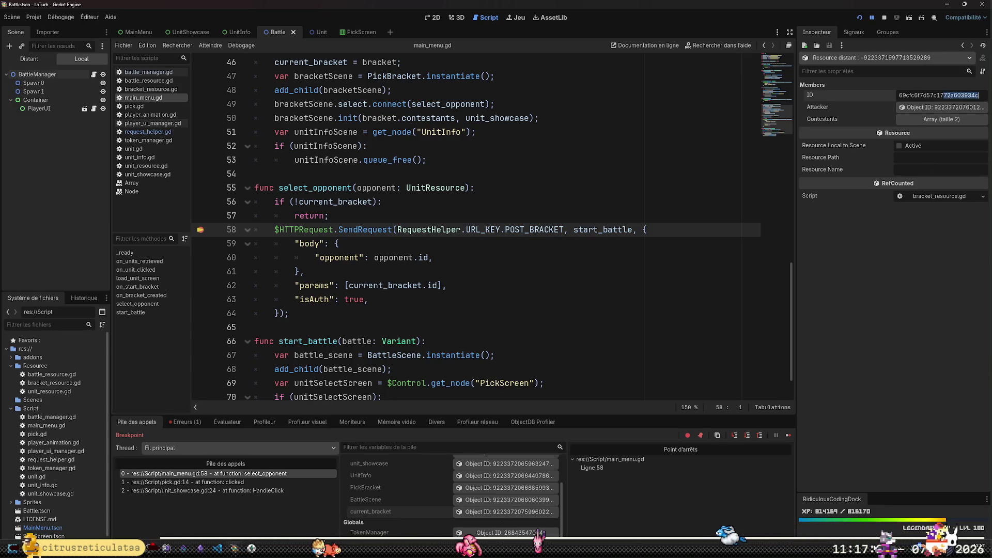
key(alt+Tab)
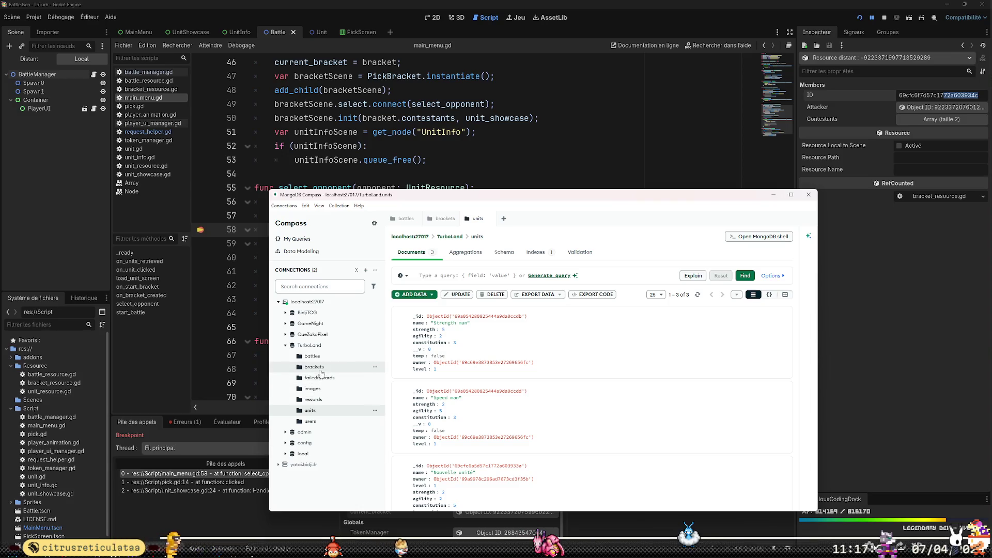
- View the single bracket document's attacker and contestants in the brackets collection
click(320, 369)
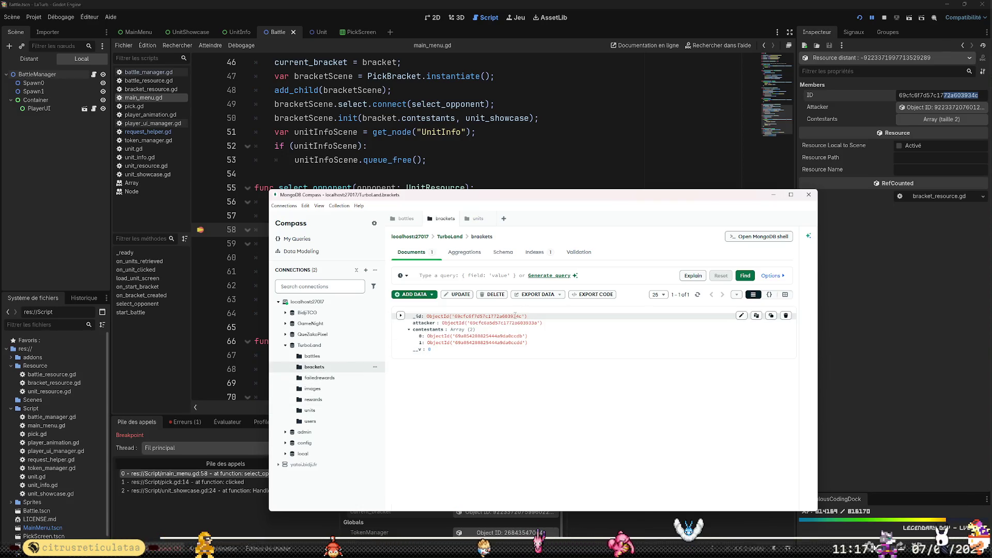
click(540, 154)
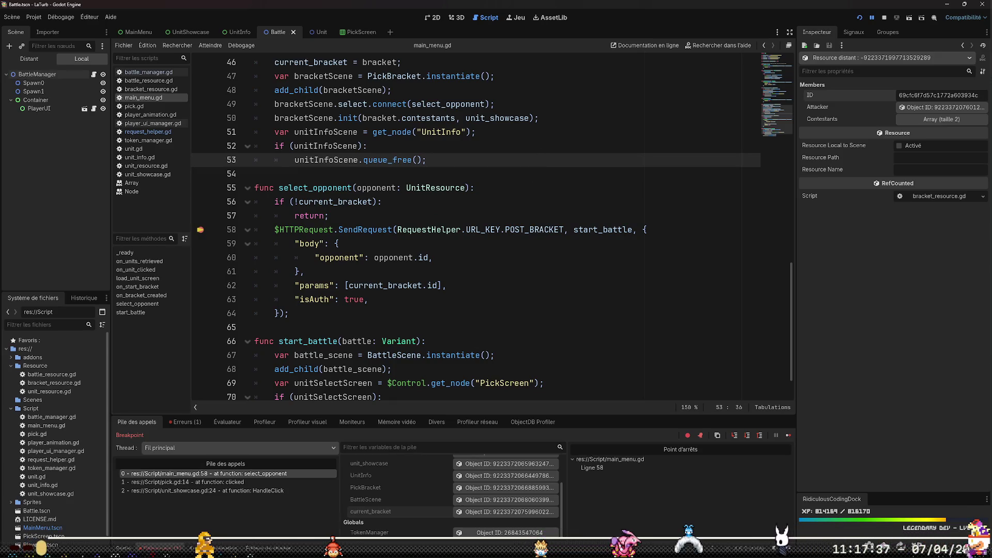
key(alt+Tab)
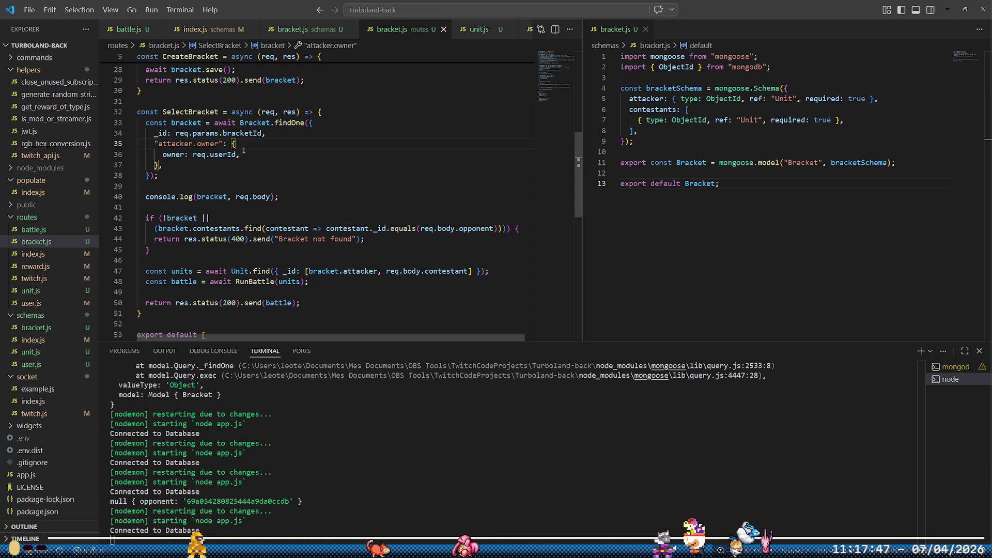
- Select userId in the attacker.owner filter, then move to the misspelled Edge search
double_click(222, 155)
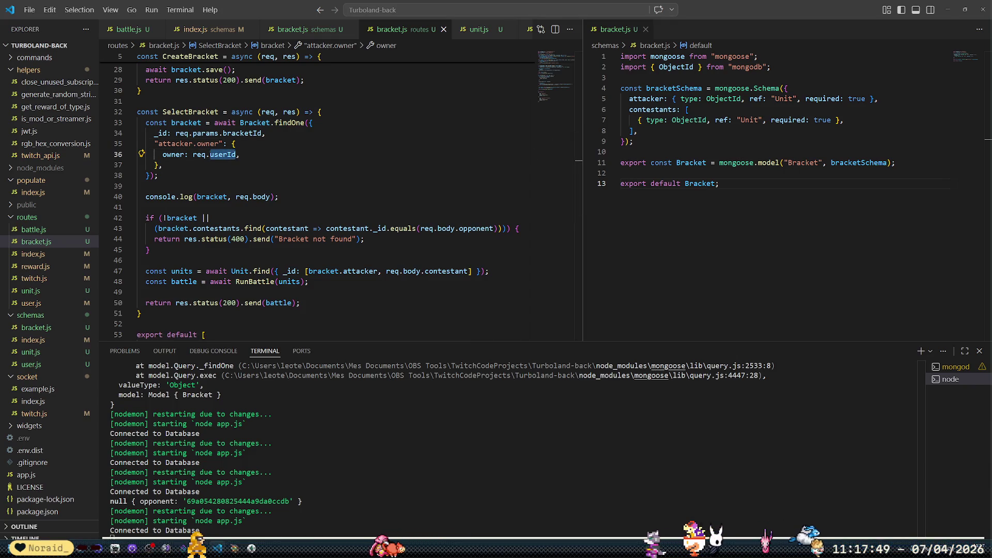
key(alt+Tab)
key(Left)
key(Left)
key(Left)
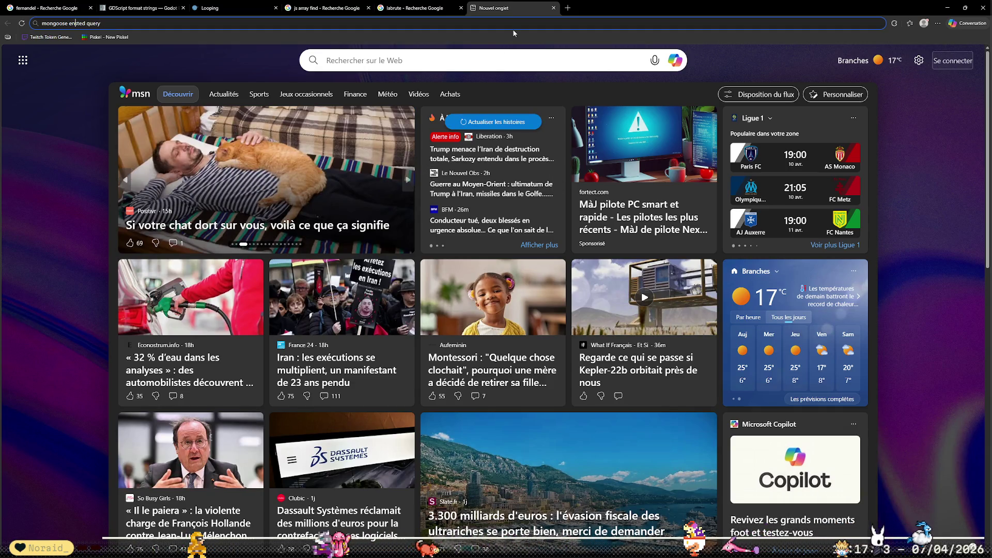
- Correct the search to 'mongoose nested query', submit it, and open the Stack Overflow result
key(BackSpace)
key(BackSpace)
text(ne)
key(Return)
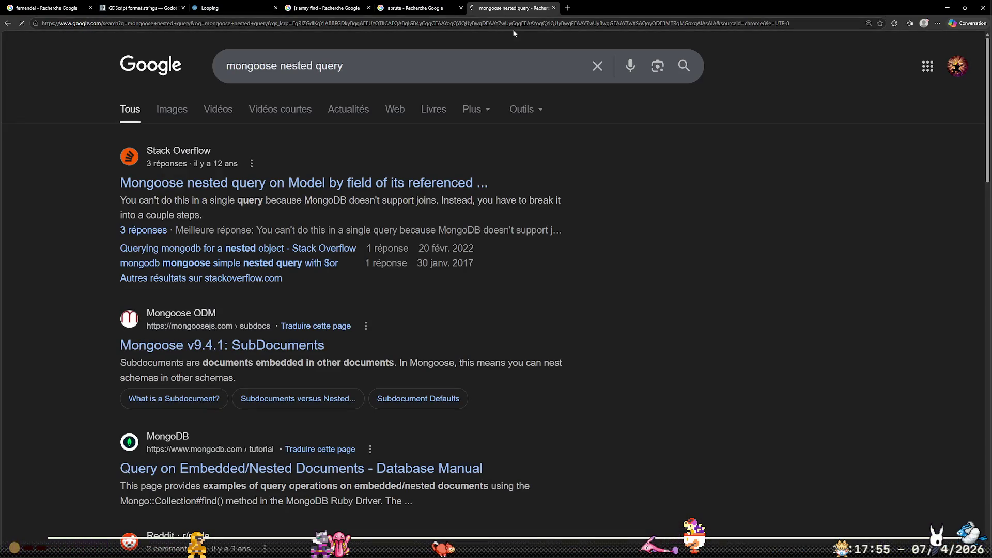
click(487, 188)
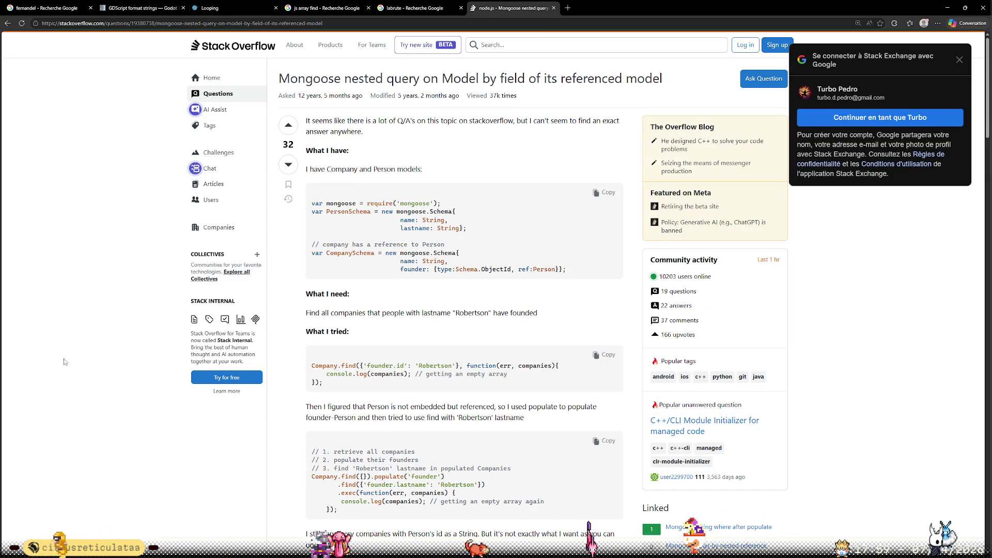
- Dismiss the sign-in popup, read the referenced-model query answers, and go back to the results
click(959, 61)
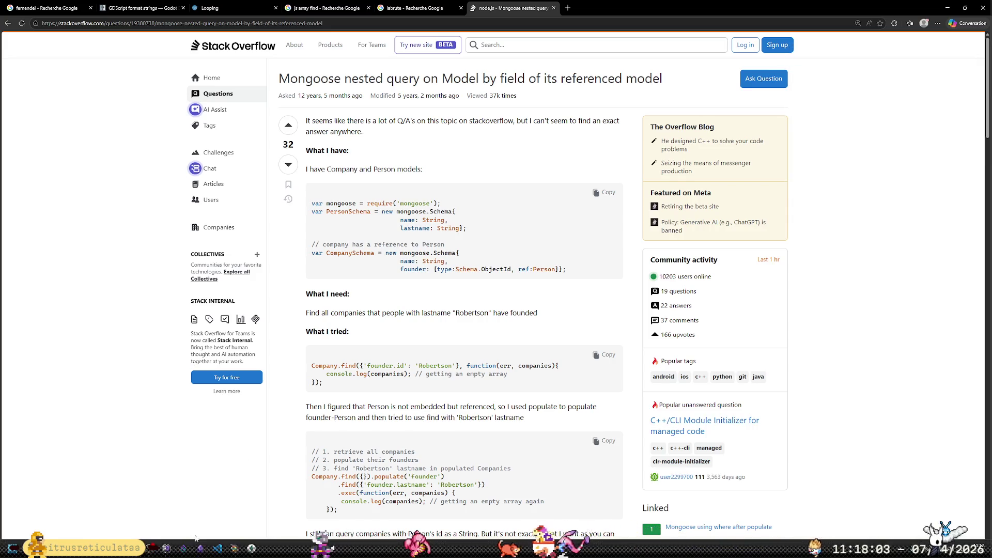
click(115, 549)
click(114, 548)
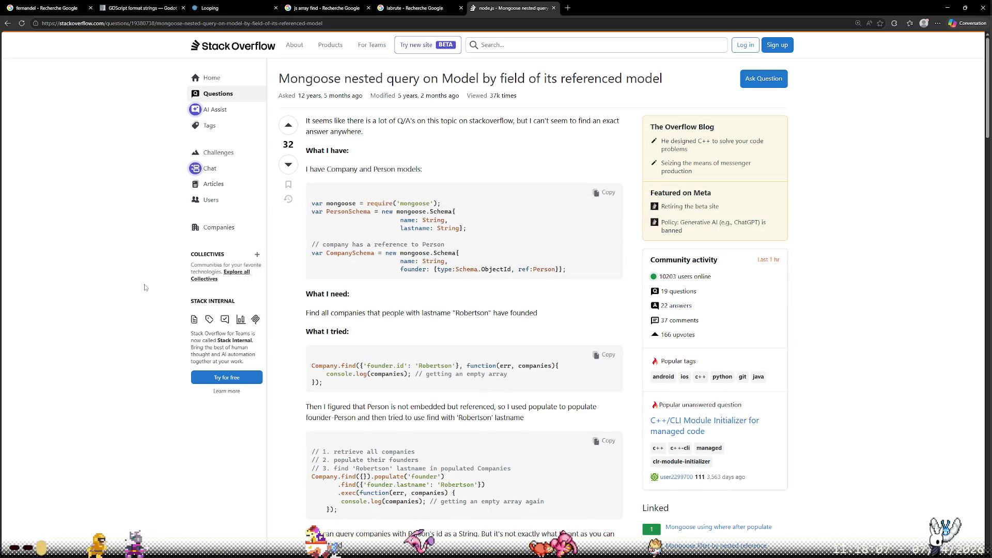
scroll(160, 294, down, 8)
scroll(161, 283, down, 1)
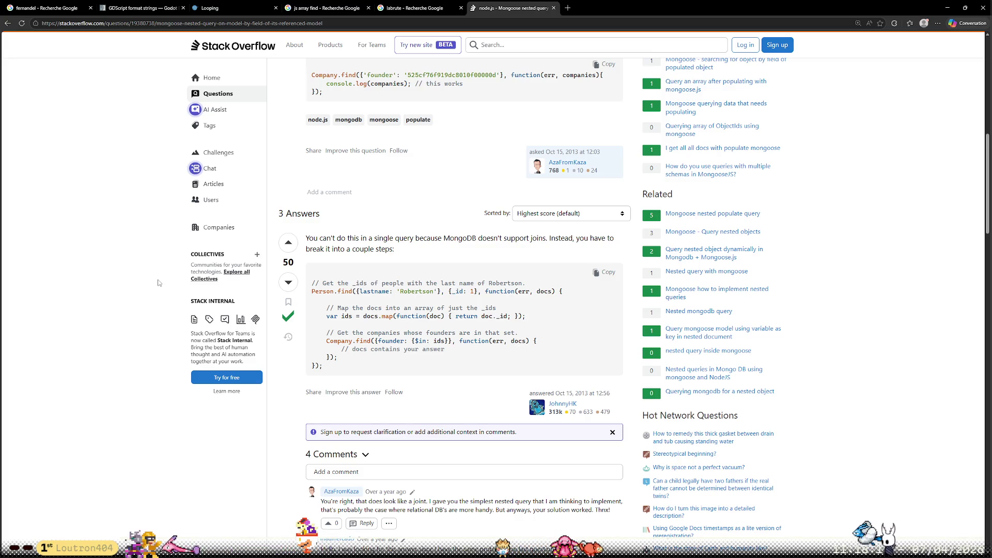
scroll(159, 283, down, 2)
scroll(159, 283, down, 3)
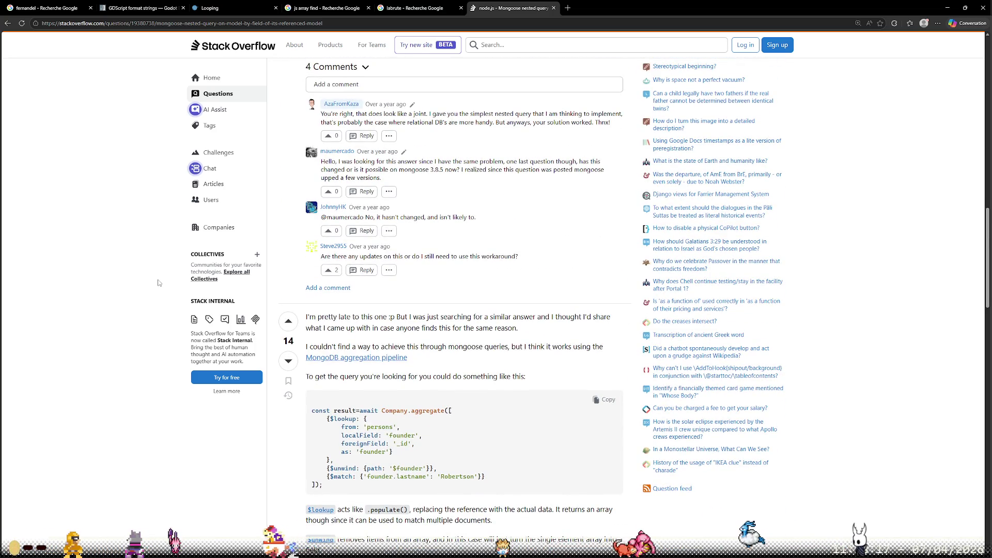
scroll(155, 283, down, 3)
scroll(152, 282, down, 3)
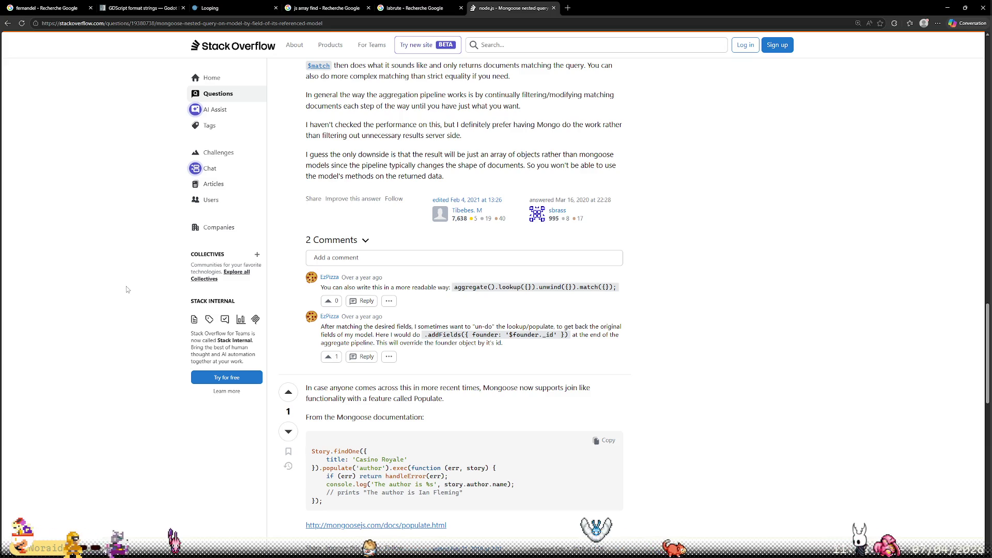
key(alt+Left)
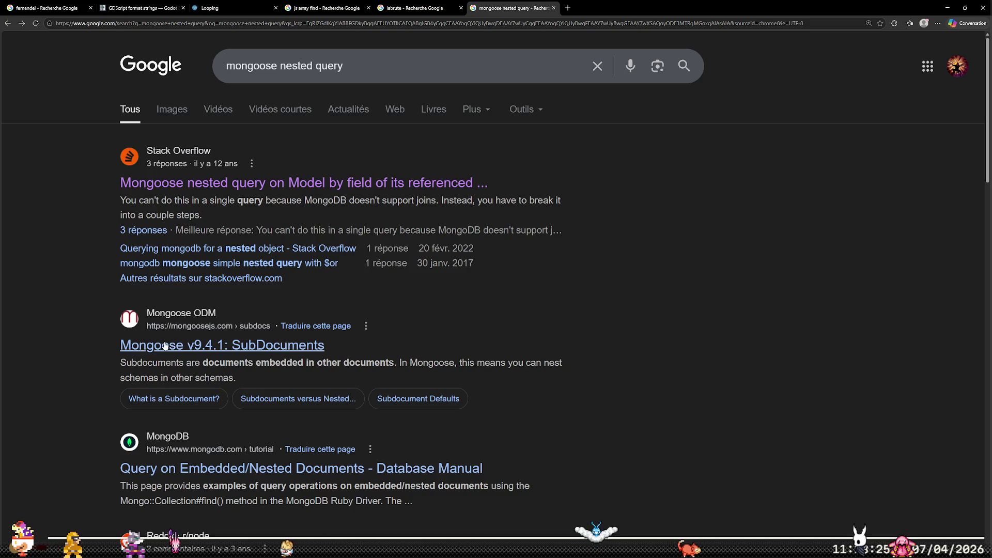
- Open Mongoose's Subdocuments guide and read its Subdocuments versus Nested Paths section
click(168, 346)
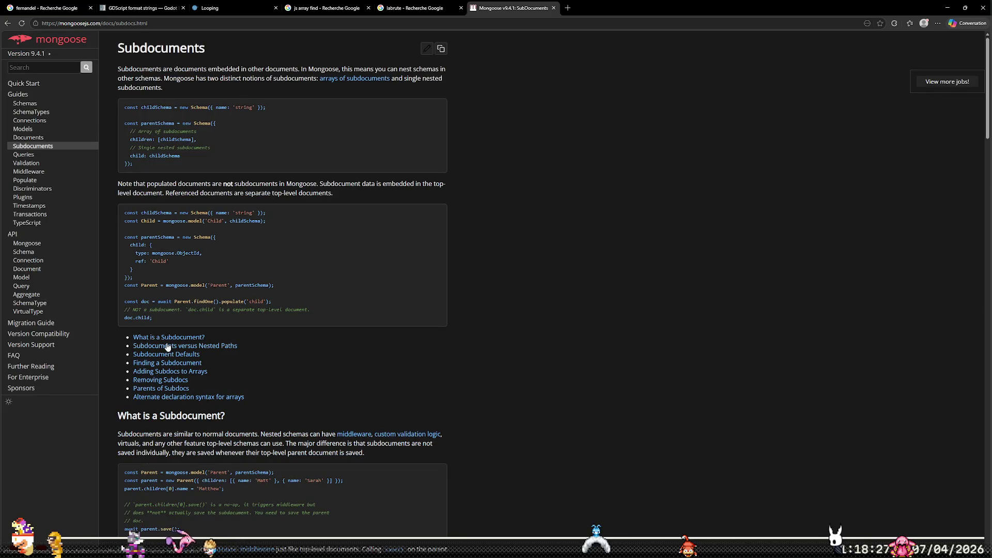
scroll(617, 358, up, 4)
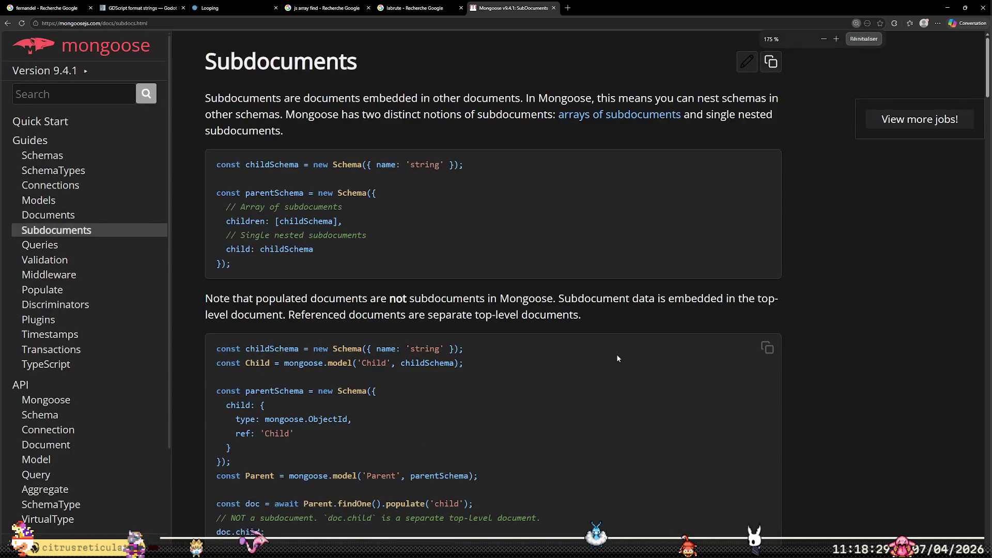
scroll(810, 297, down, 1)
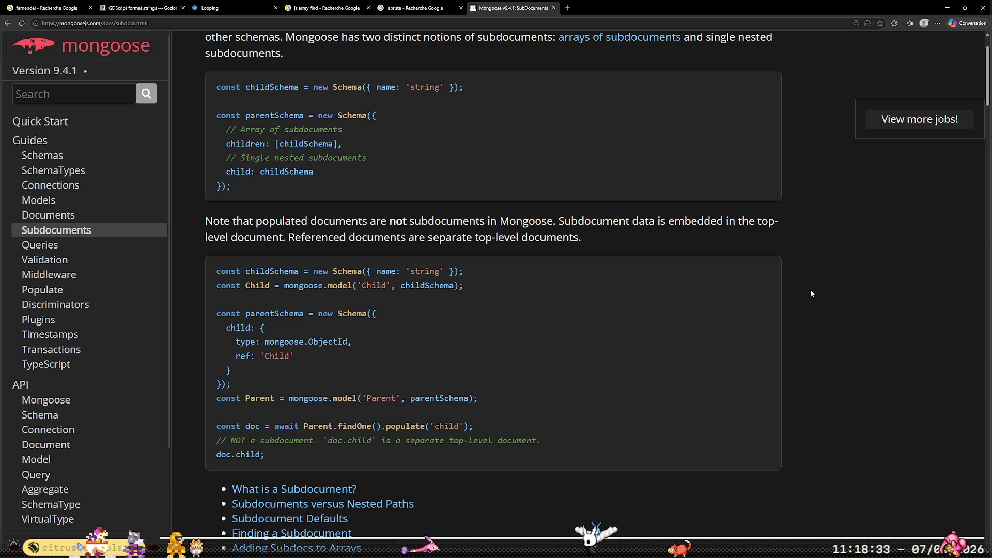
scroll(818, 292, down, 3)
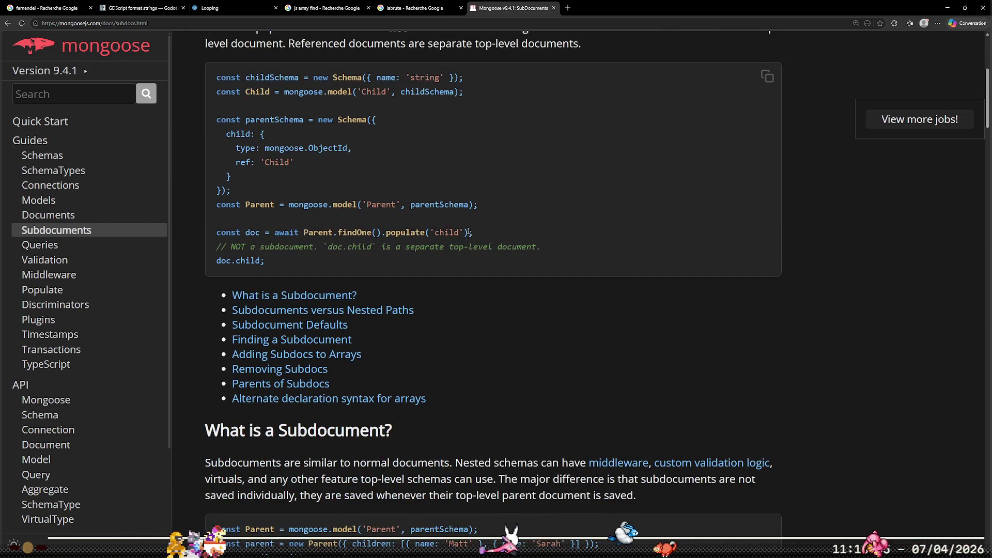
scroll(470, 220, down, 3)
scroll(470, 220, up, 1)
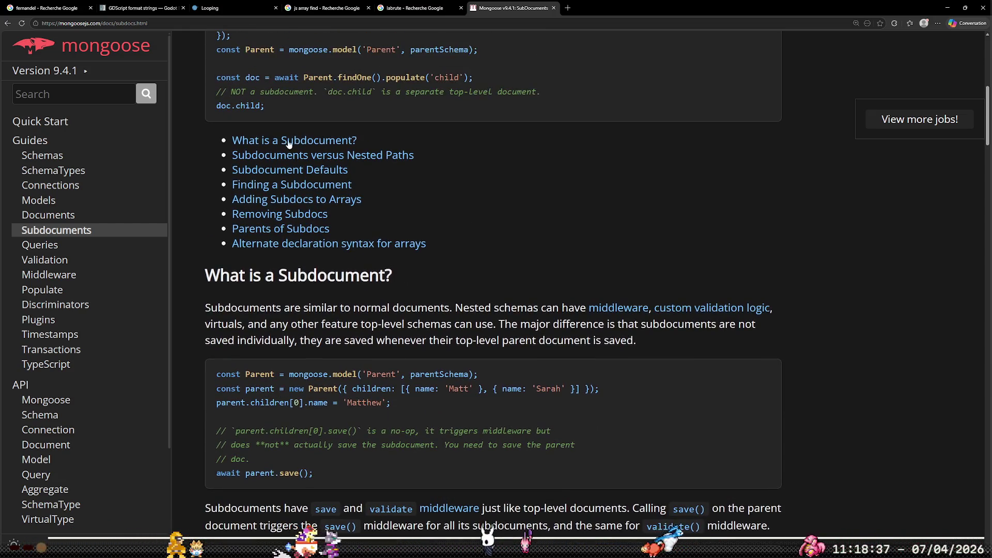
click(320, 157)
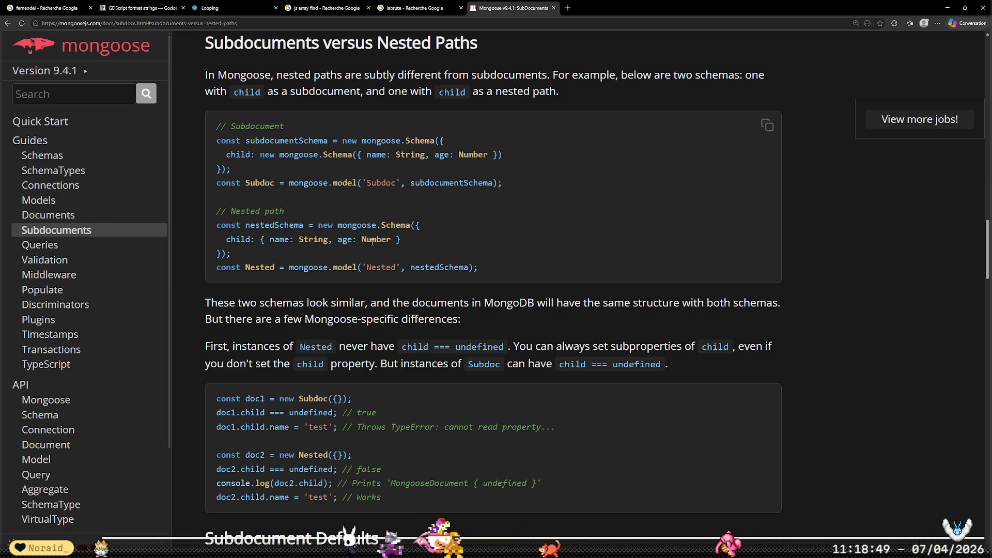
double_click(404, 157)
click(537, 304)
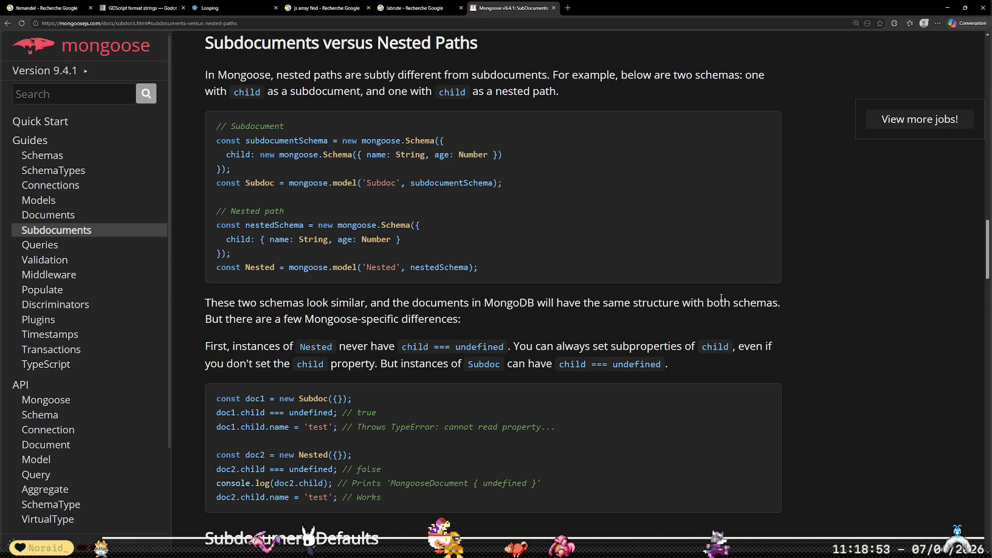
- Scroll through the rest of the Subdocuments page to its end
scroll(843, 345, down, 5)
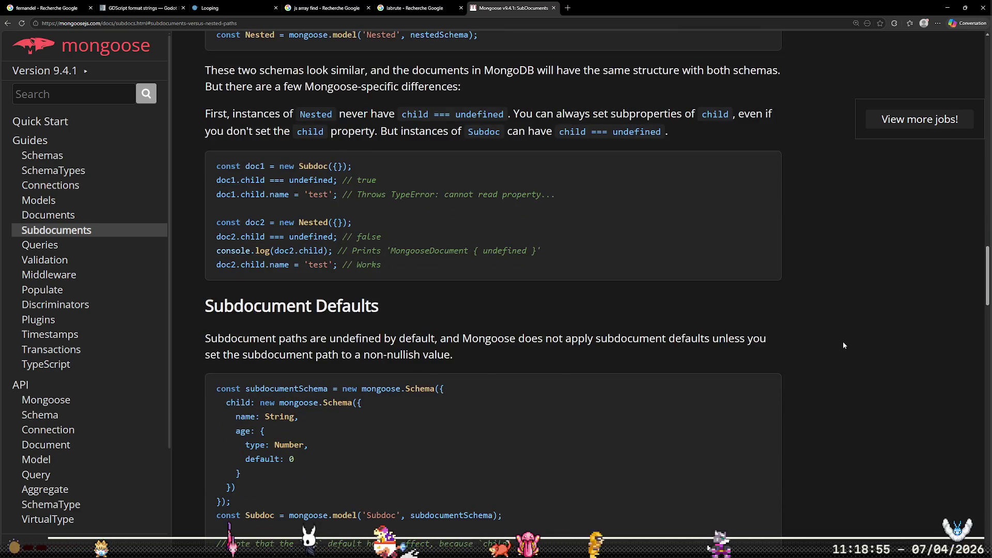
scroll(842, 345, down, 8)
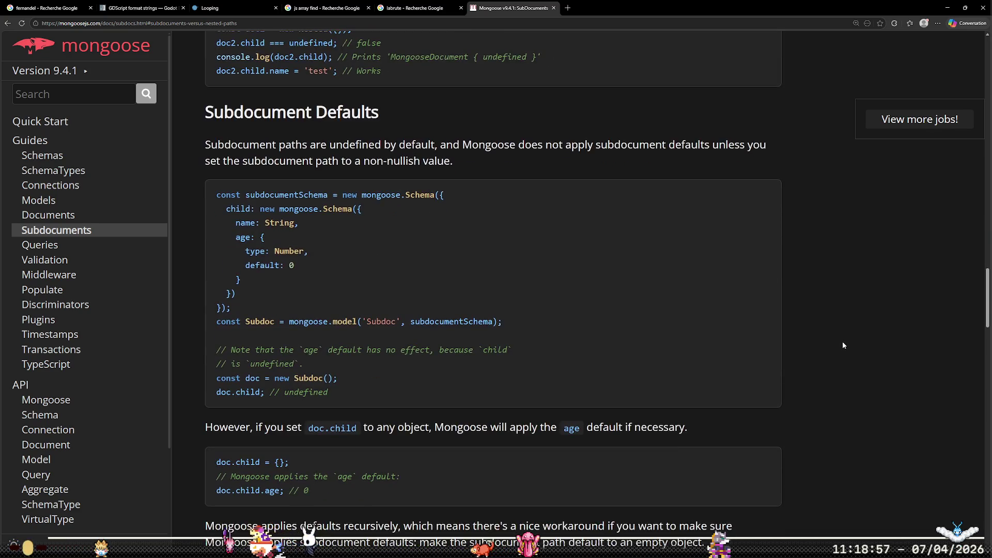
scroll(838, 349, up, 4)
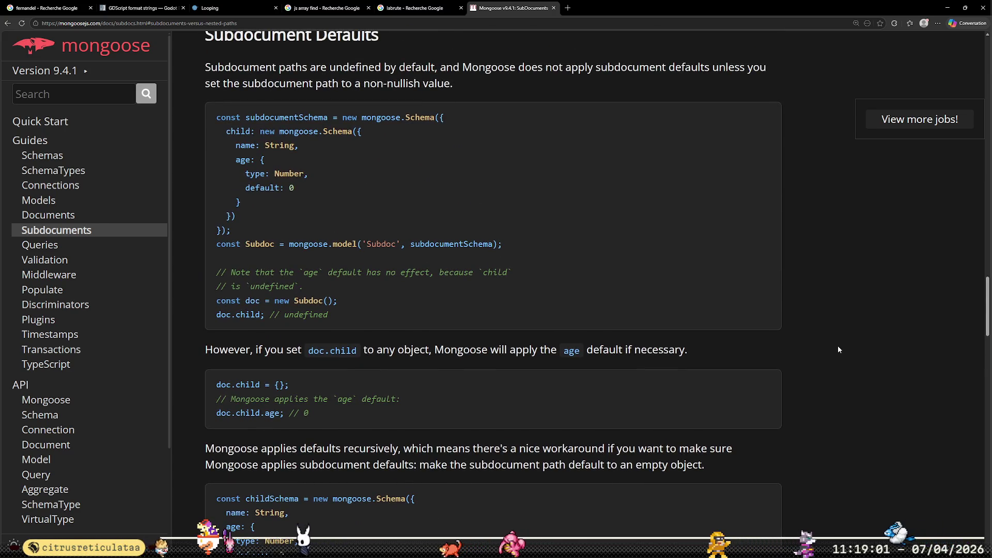
scroll(838, 349, down, 4)
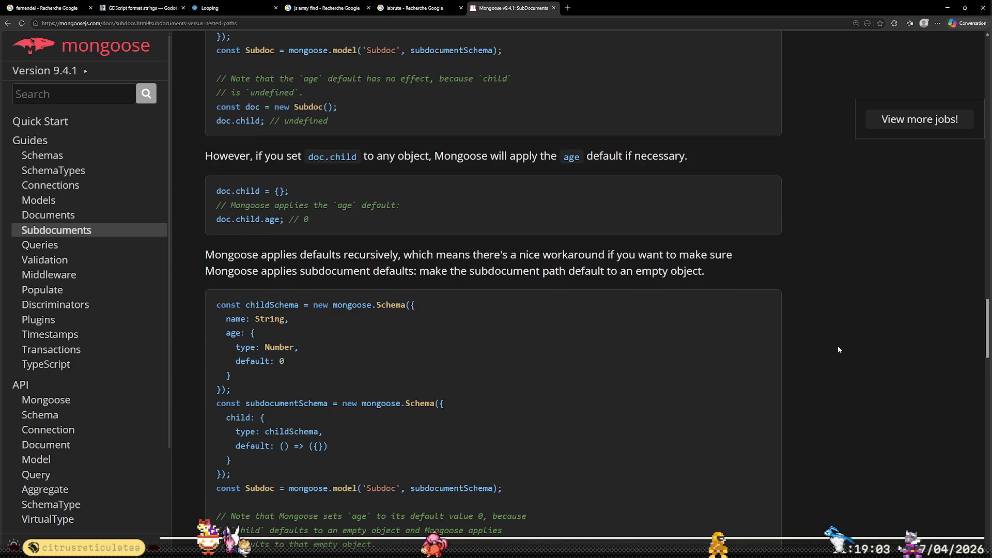
scroll(837, 349, down, 6)
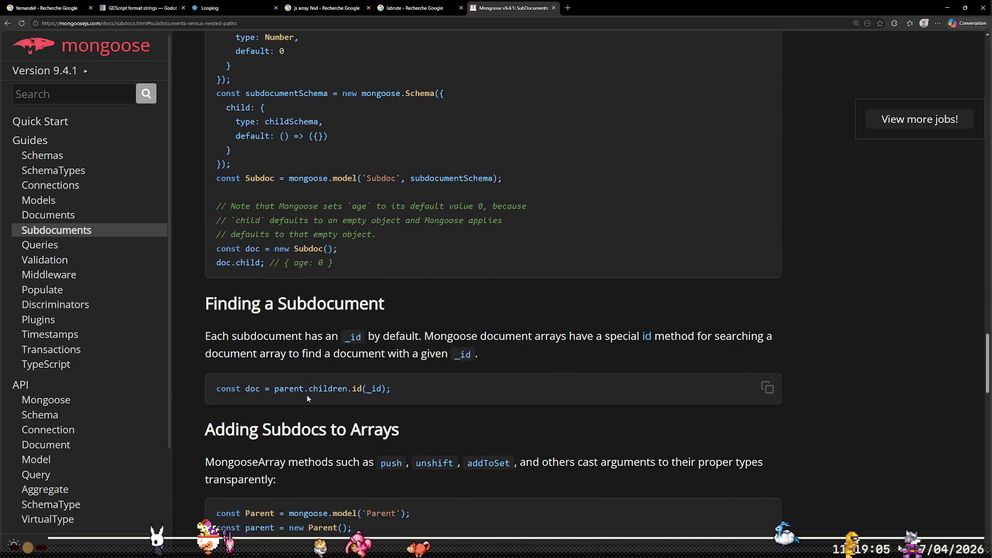
scroll(586, 346, down, 5)
scroll(698, 339, down, 17)
scroll(699, 339, down, 5)
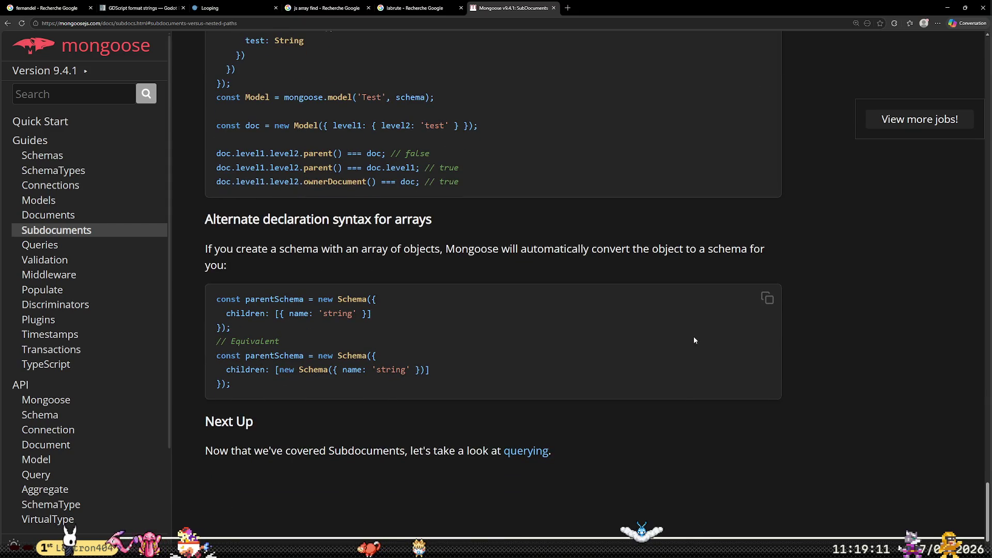
- Open the Queries guide, scroll to its Executing section, then return to bracket.js
click(98, 246)
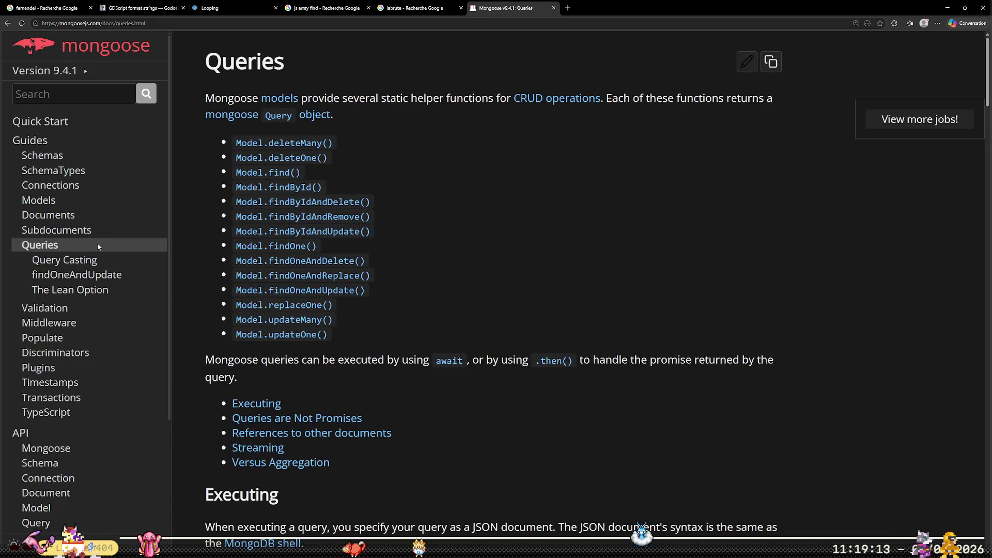
scroll(492, 262, down, 7)
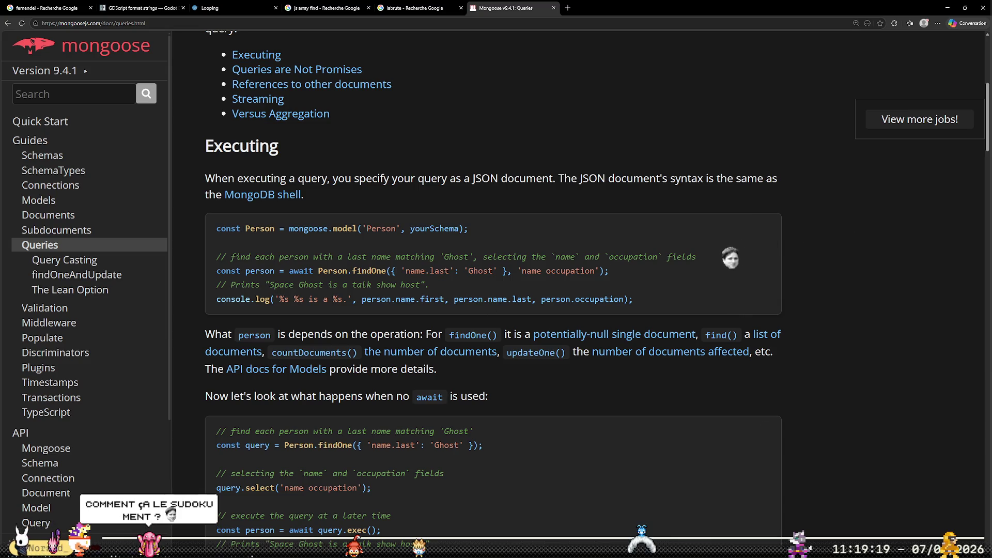
key(alt+Tab)
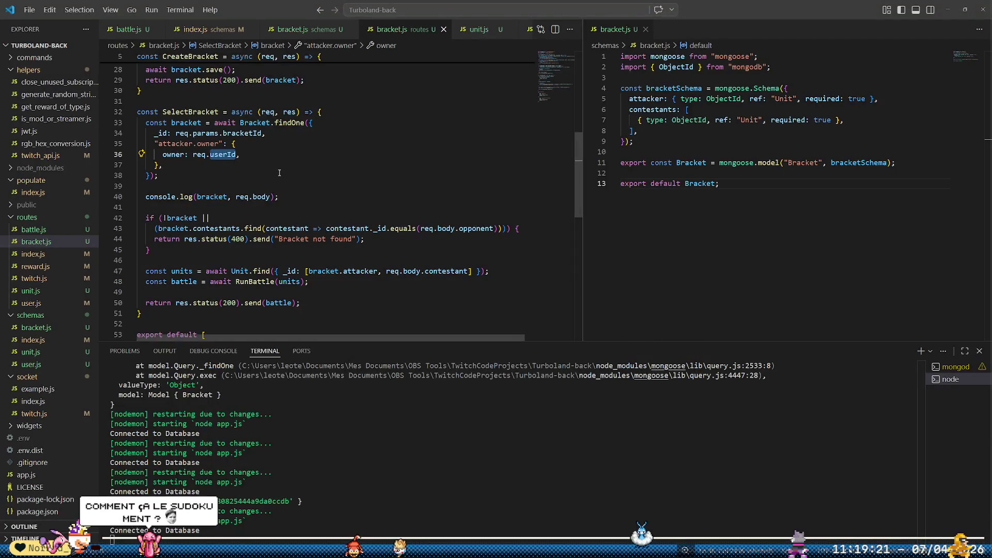
- Chain .populate("attacker") onto the line 38 findOne call and save bracket.js
key(Down)
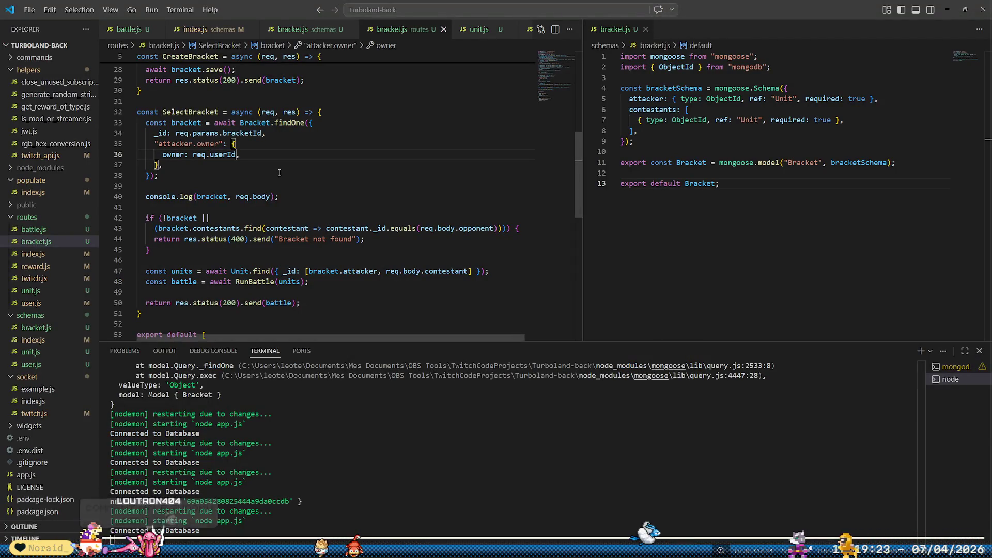
key(Down)
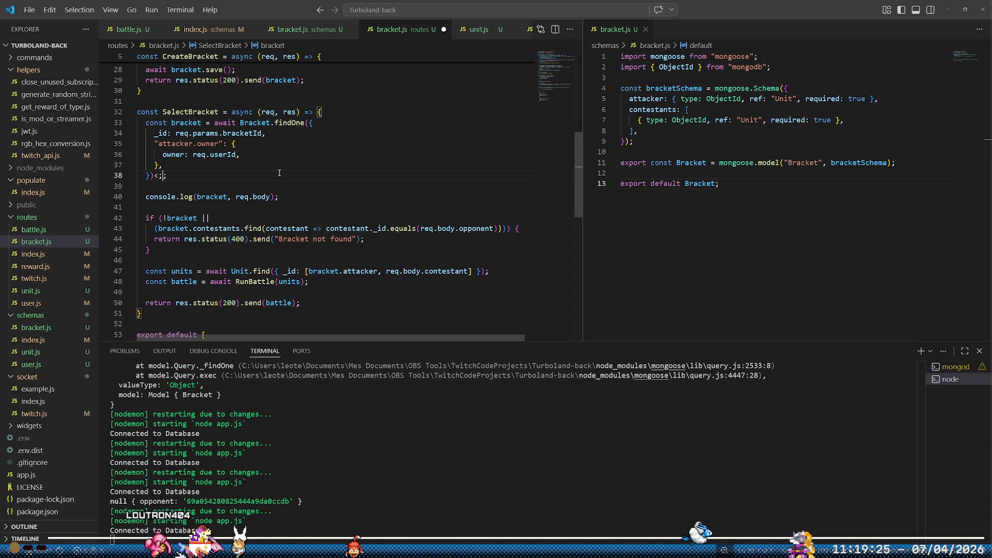
text(.popul)
key(BackSpace)
key(BackSpace)
key(BackSpace)
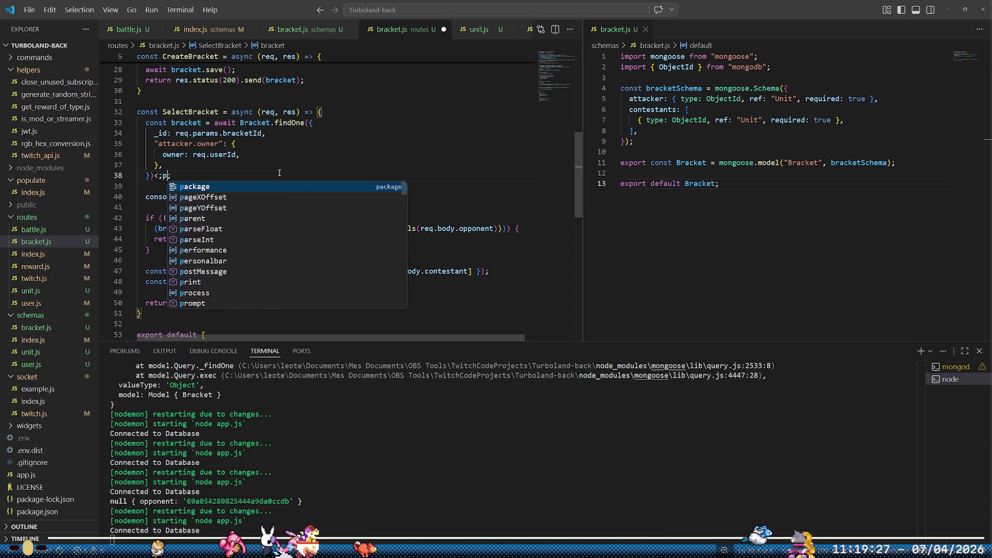
text(po)
key(Tab)
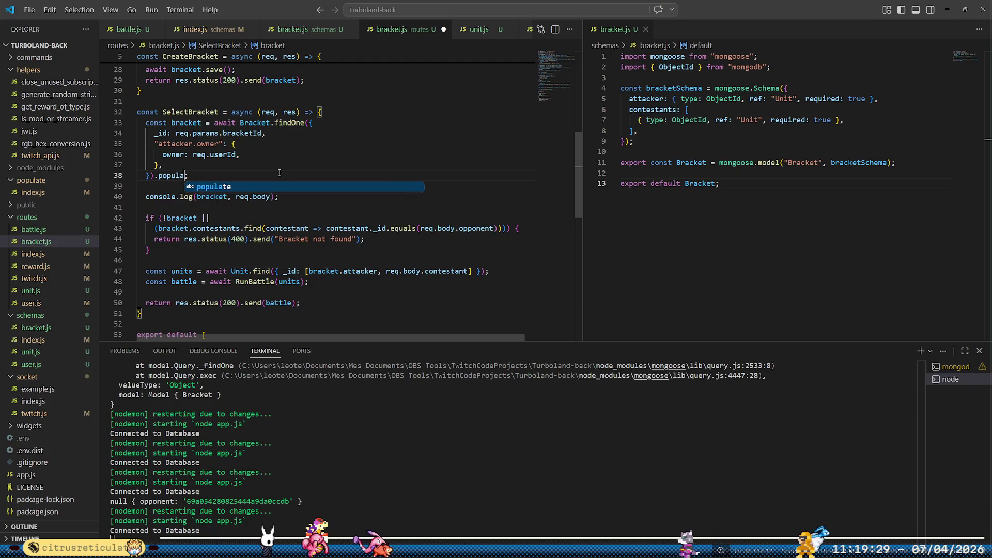
text(()
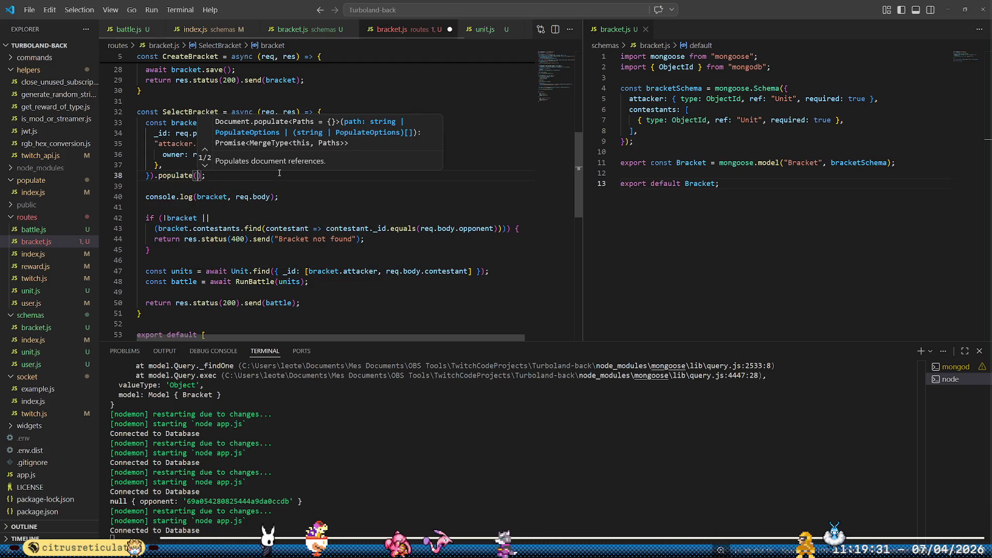
text("attac)
text(ker)
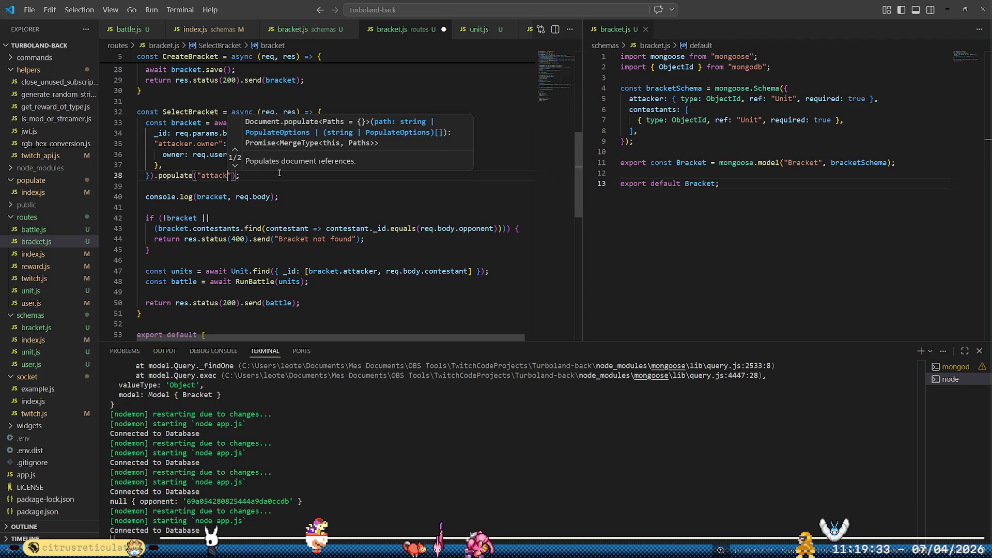
key(ctrl+s)
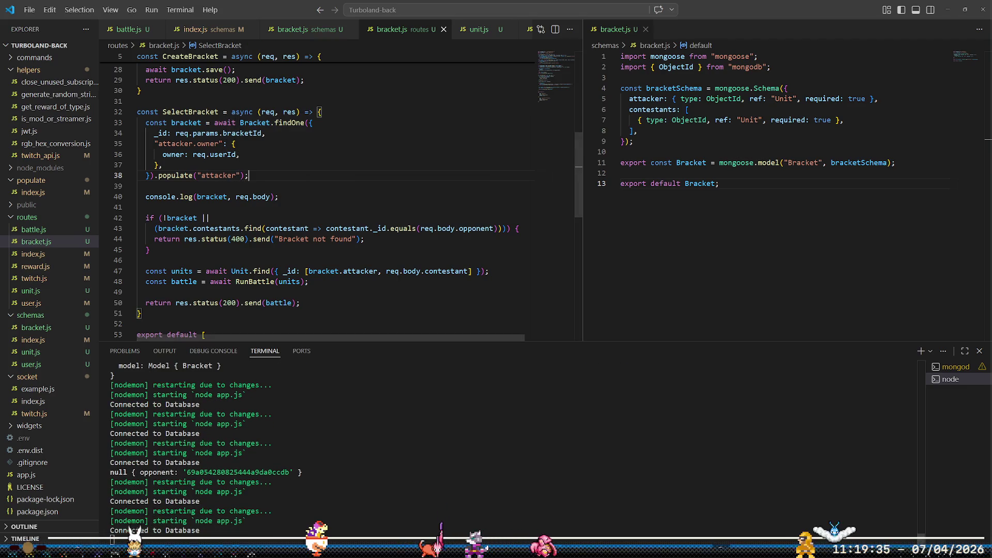
mouse_move(235, 549)
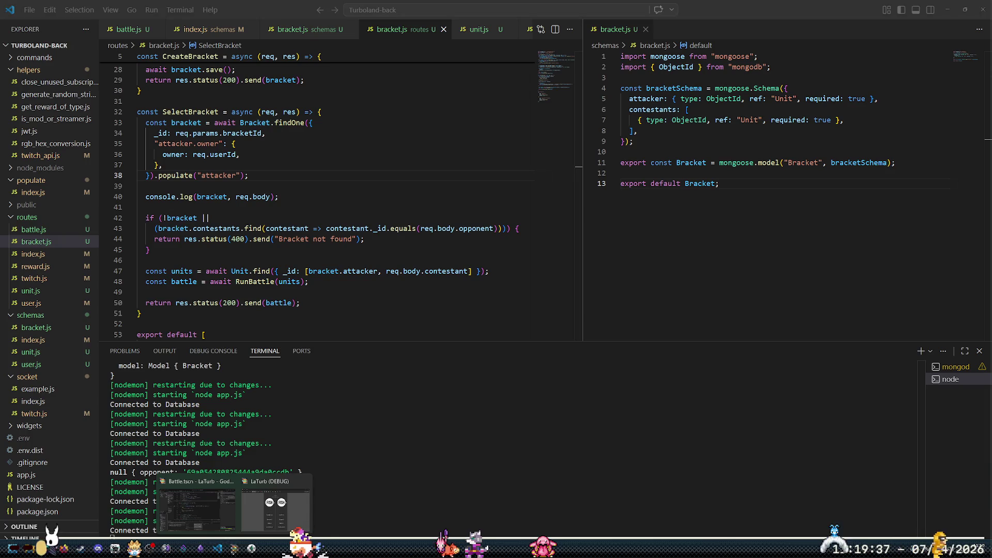
click(237, 545)
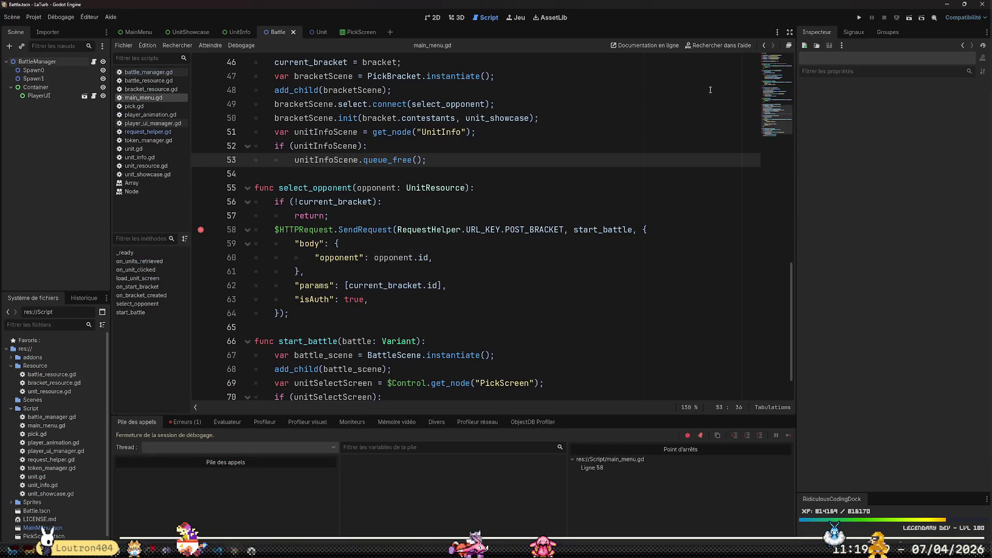
- Rerun the game, choose FIGHT and an opponent, and continue past the breakpoint to the 400 error
click(858, 17)
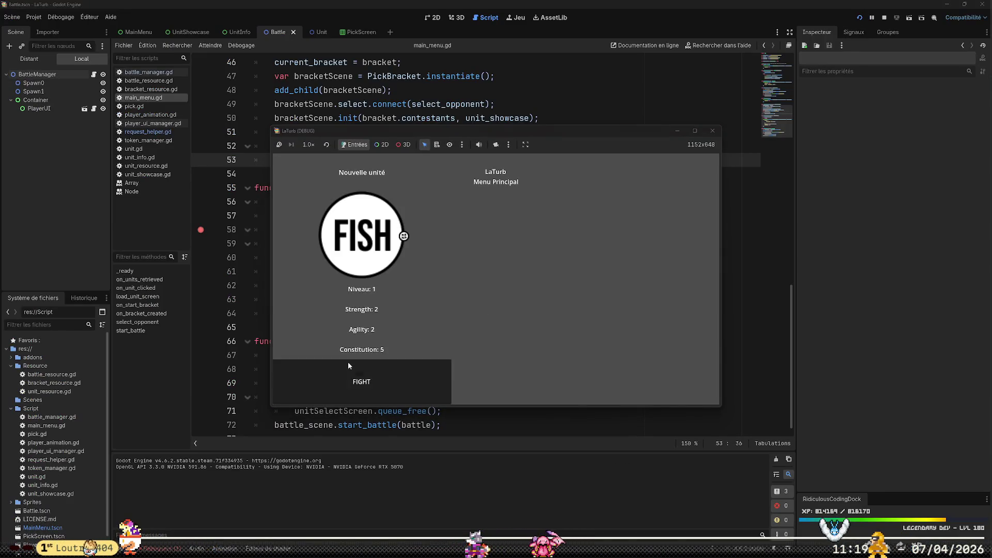
click(349, 367)
click(475, 284)
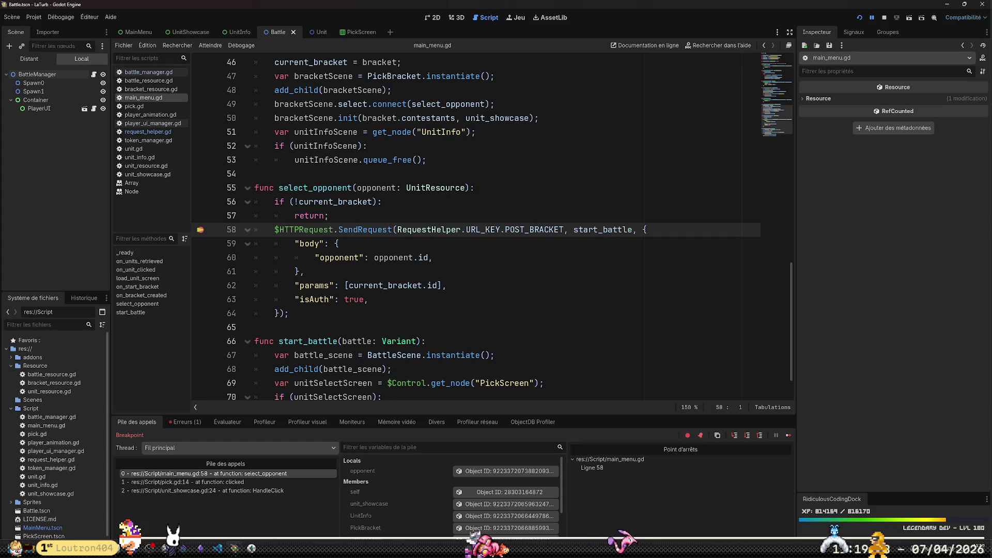
click(874, 17)
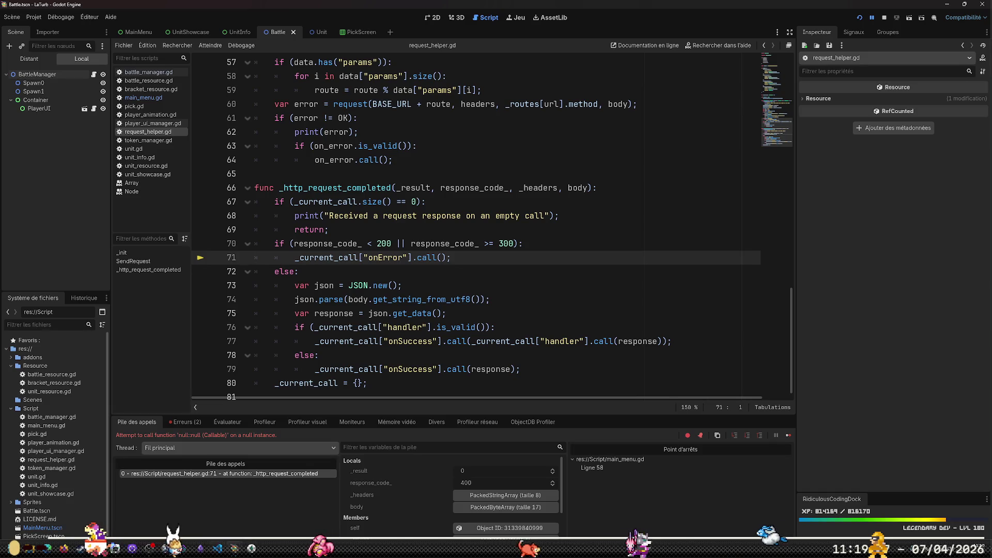
key(alt+Tab)
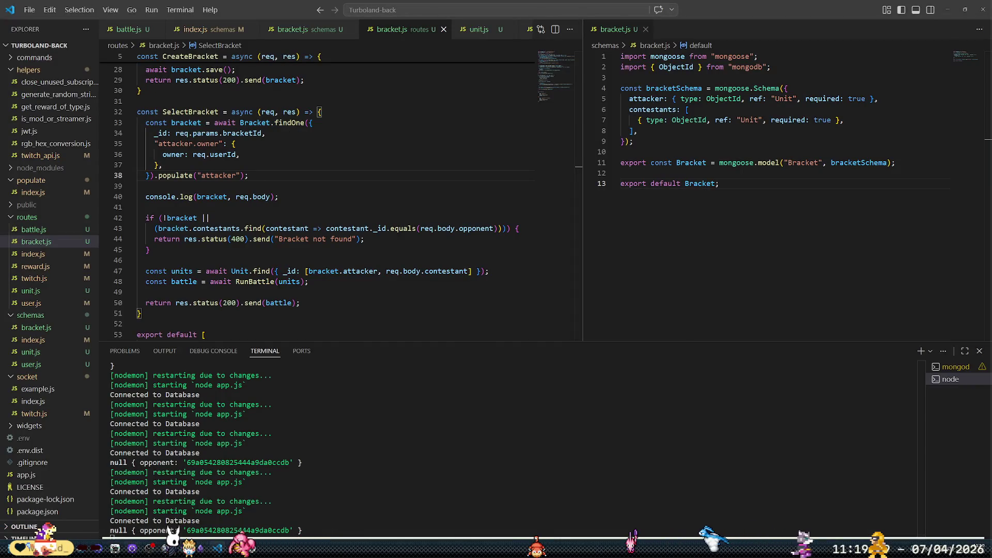
key(alt+Tab)
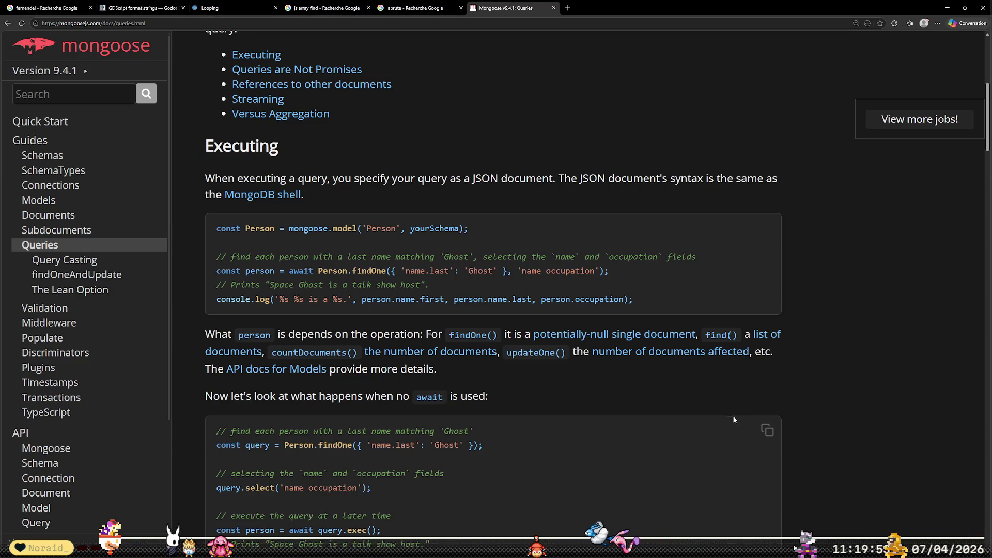
- Search Google for 'mongoose query subdocument' and read the Mongoose v9.4.1 SubDocuments result
scroll(737, 436, down, 1)
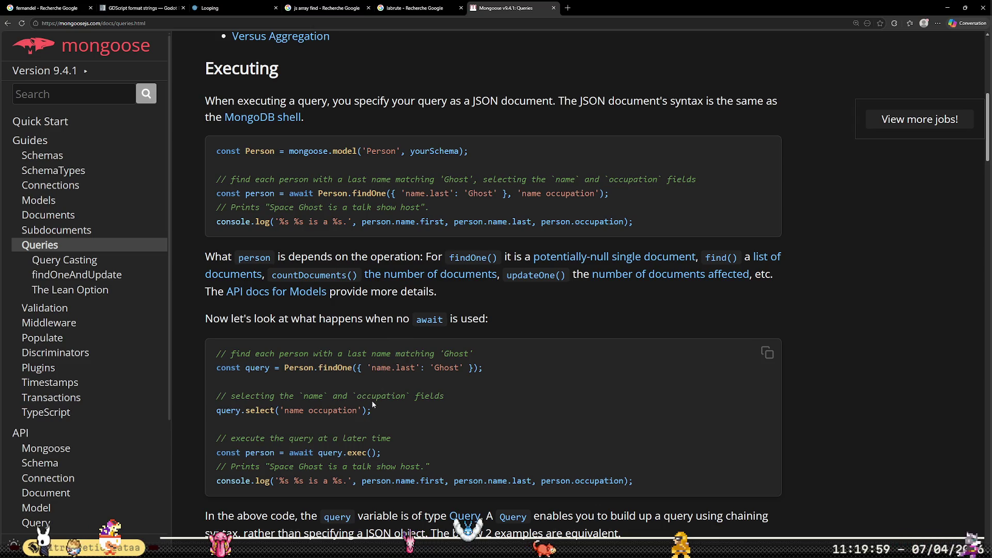
key(alt+Left)
key(alt+Left)
key(alt+Left)
key(alt+Left)
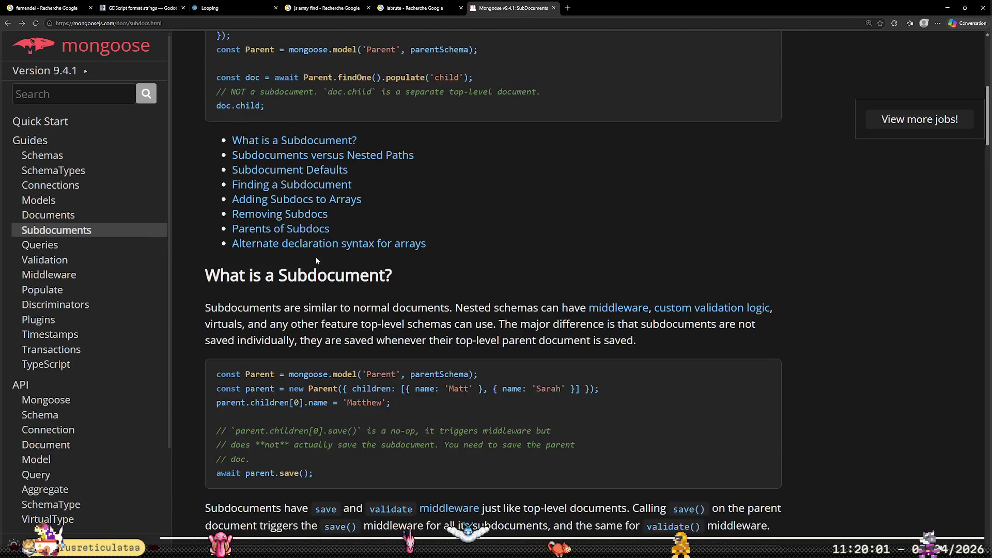
key(alt+Right)
click(378, 67)
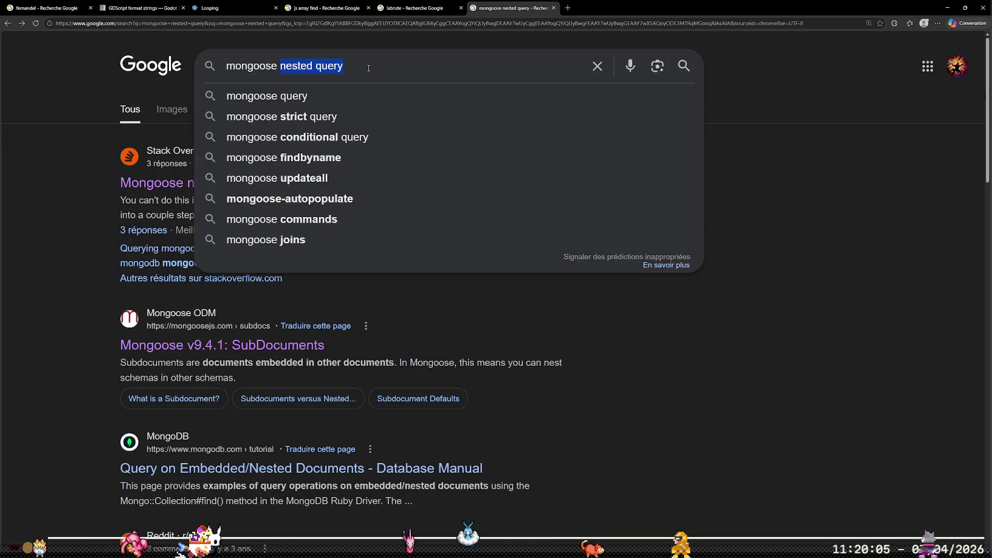
text(query subodo)
key(BackSpace)
key(BackSpace)
key(BackSpace)
text(document)
key(Return)
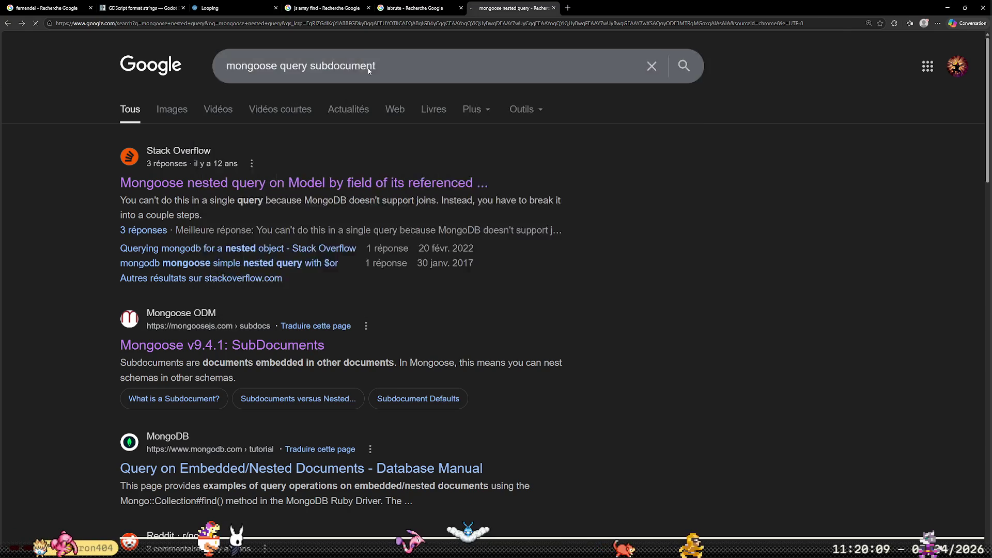
click(276, 182)
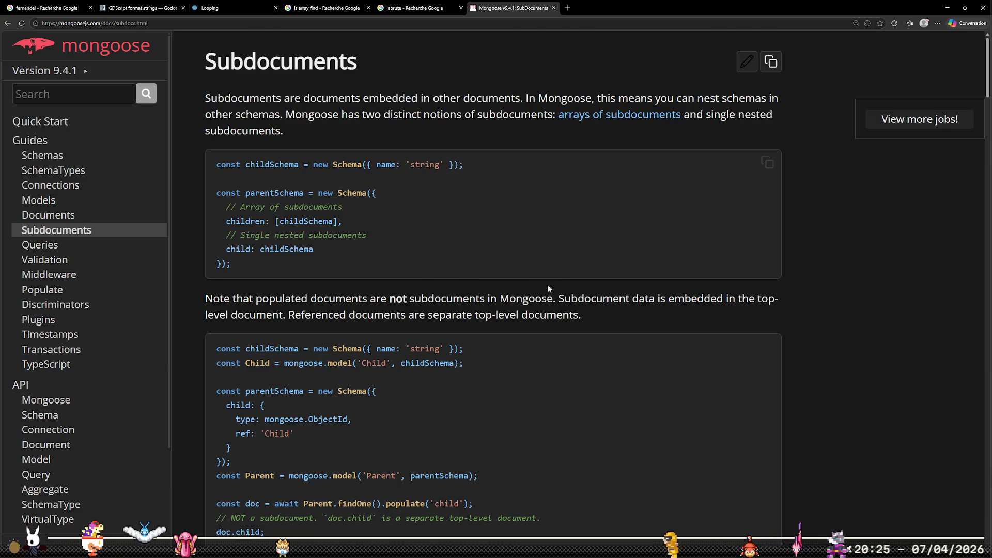
key(alt+Left)
- Read the 'How to query for sub-document in an array with mongoose' thread and its $elemMatch answer
click(283, 304)
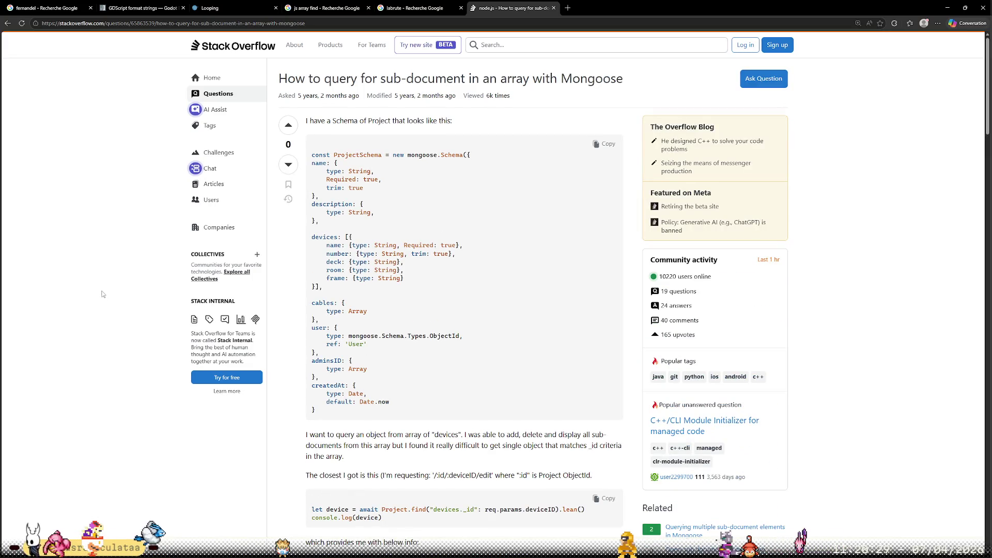
scroll(103, 293, down, 5)
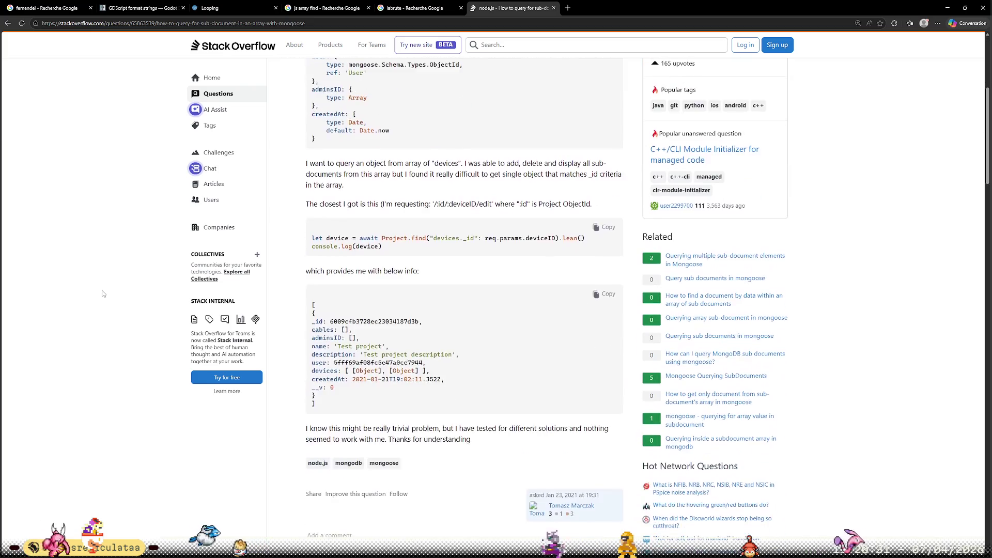
scroll(102, 293, down, 5)
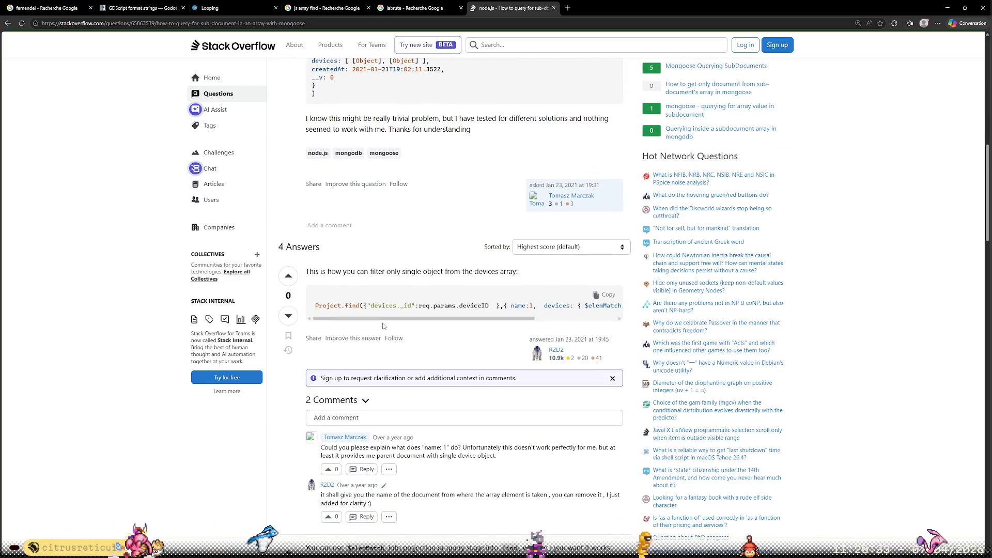
scroll(162, 340, up, 10)
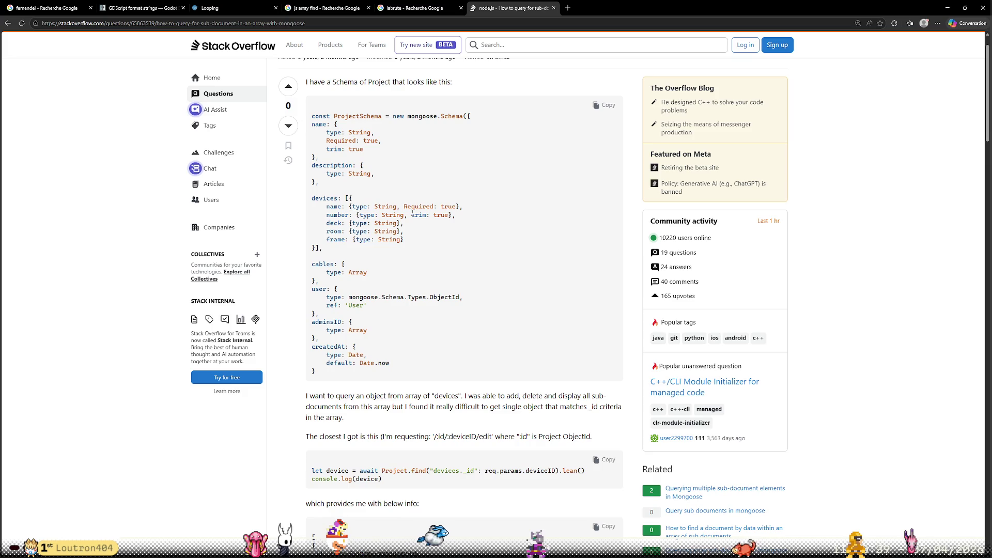
click(345, 208)
scroll(345, 207, down, 10)
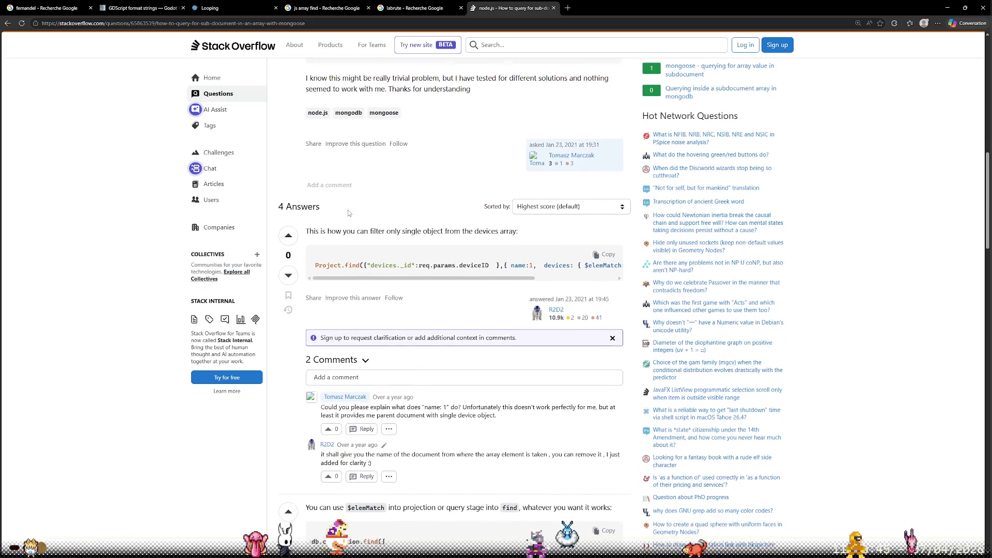
scroll(349, 210, down, 3)
scroll(163, 302, down, 2)
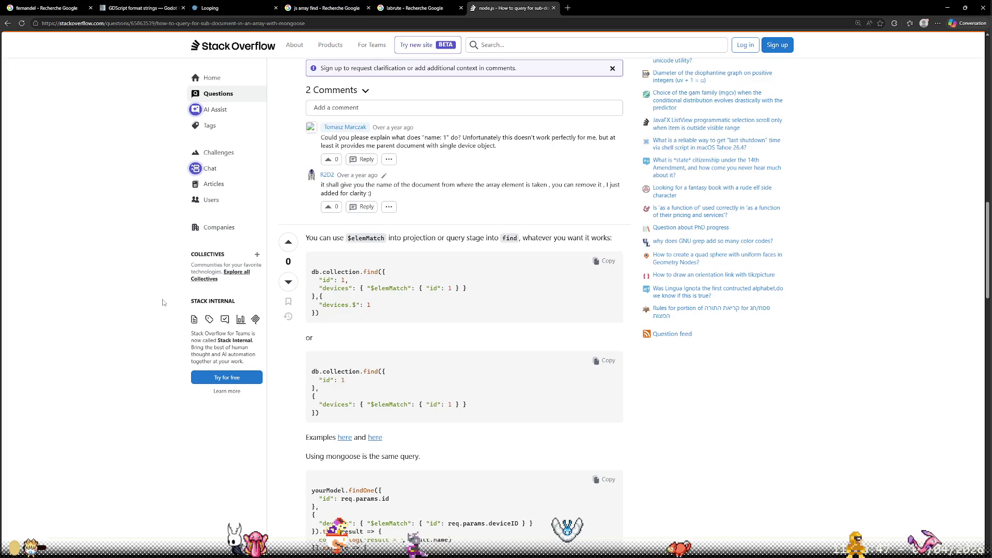
key(alt+Left)
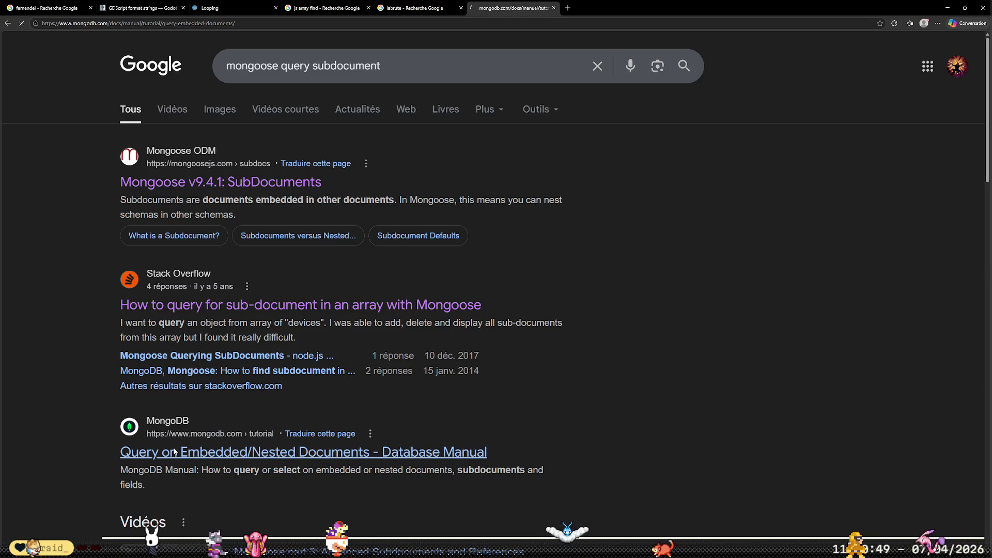
- Open MongoDB's Query on Embedded/Nested Documents page, zoom in twice, and scroll through its examples
click(174, 453)
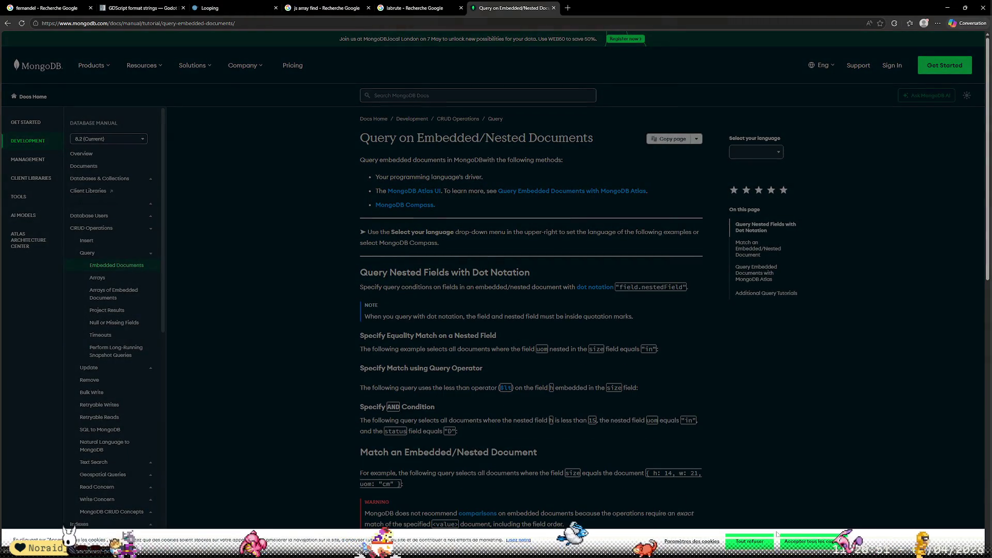
key(ctrl+plus)
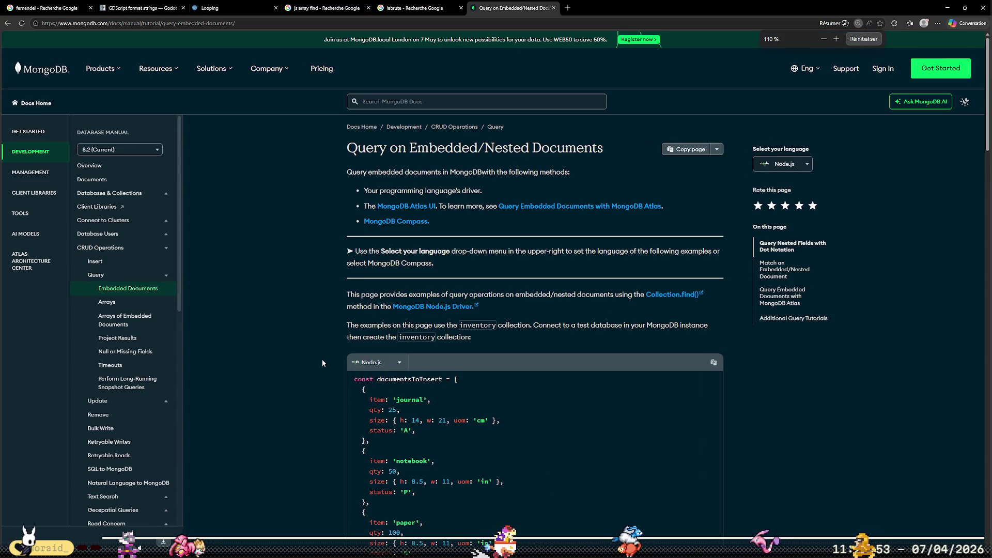
key(ctrl+plus)
scroll(731, 323, down, 5)
scroll(734, 326, down, 5)
scroll(734, 326, down, 5)
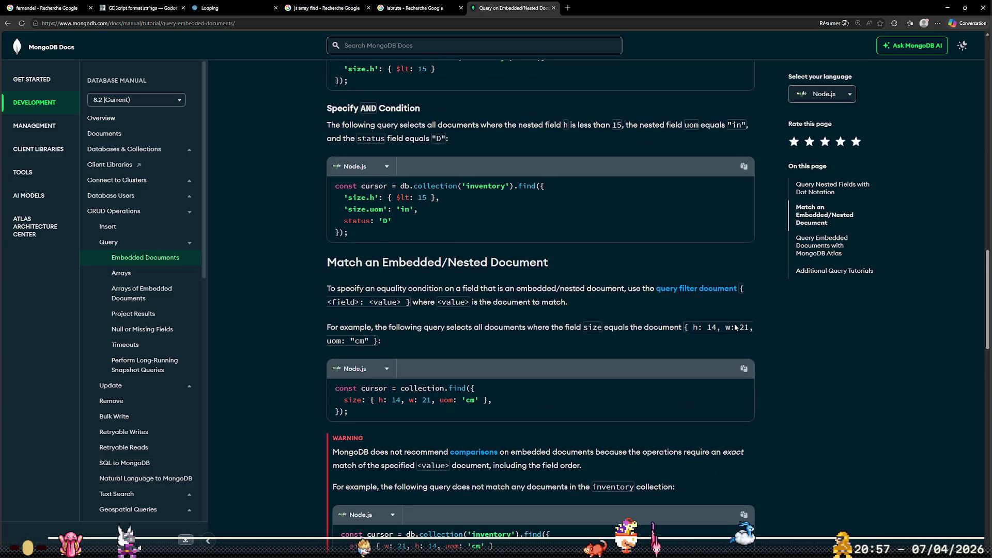
scroll(735, 324, down, 1)
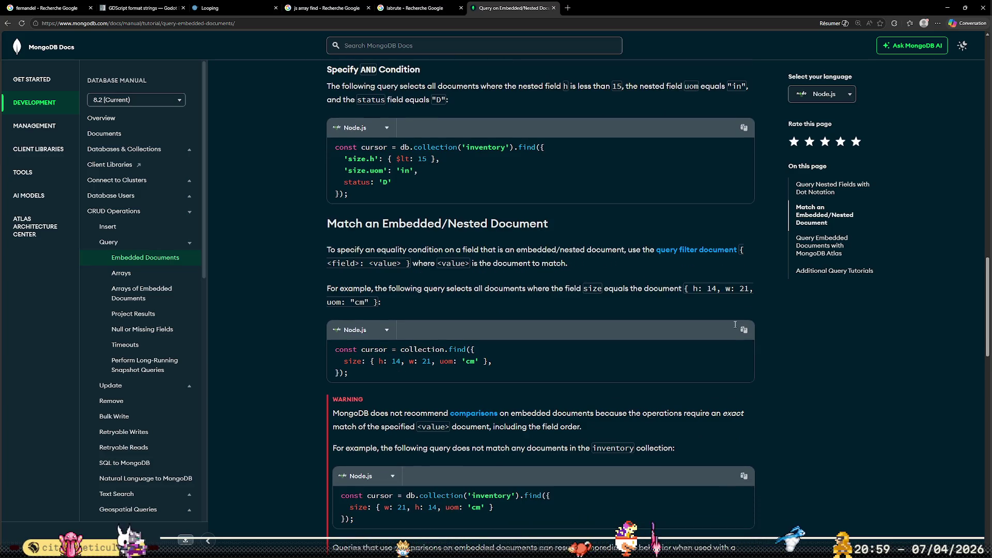
scroll(734, 327, down, 5)
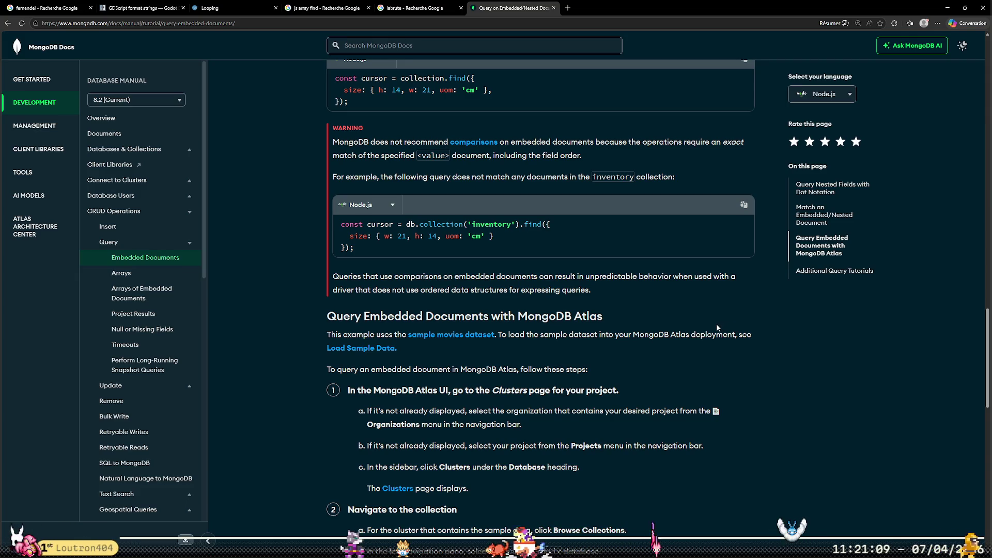
key(alt+Left)
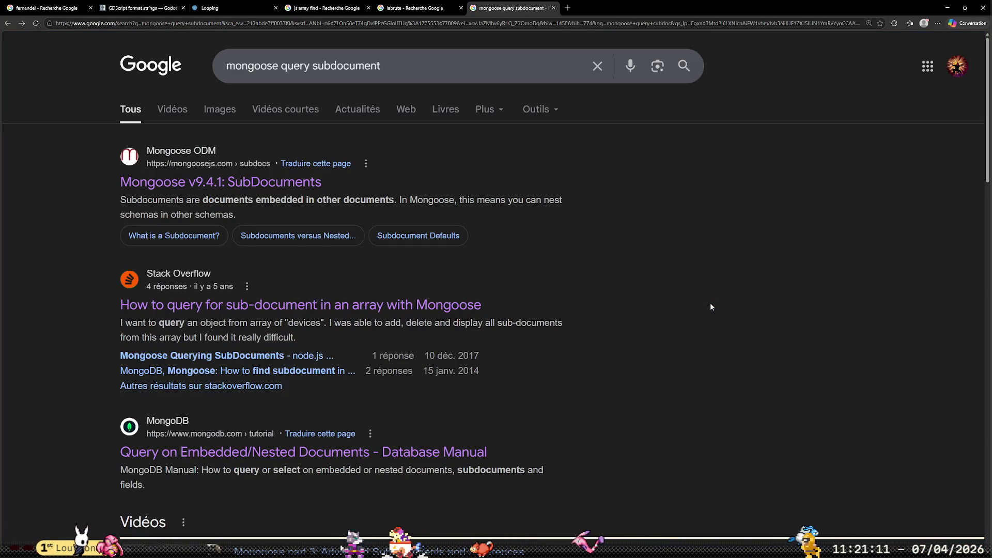
- Read the $elemMatch and $unwind/$match answer on 'Mongoose Querying SubDocuments'
click(272, 357)
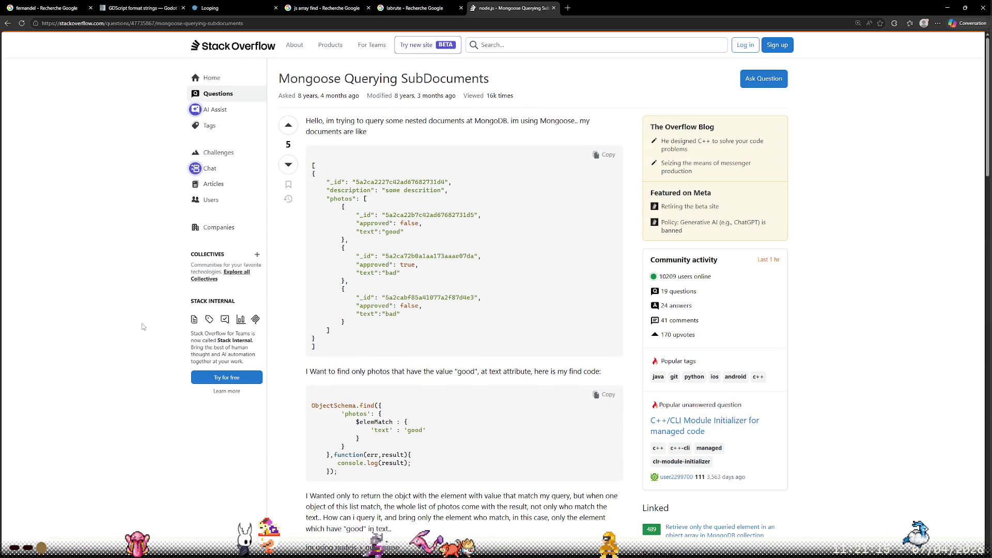
scroll(144, 320, down, 9)
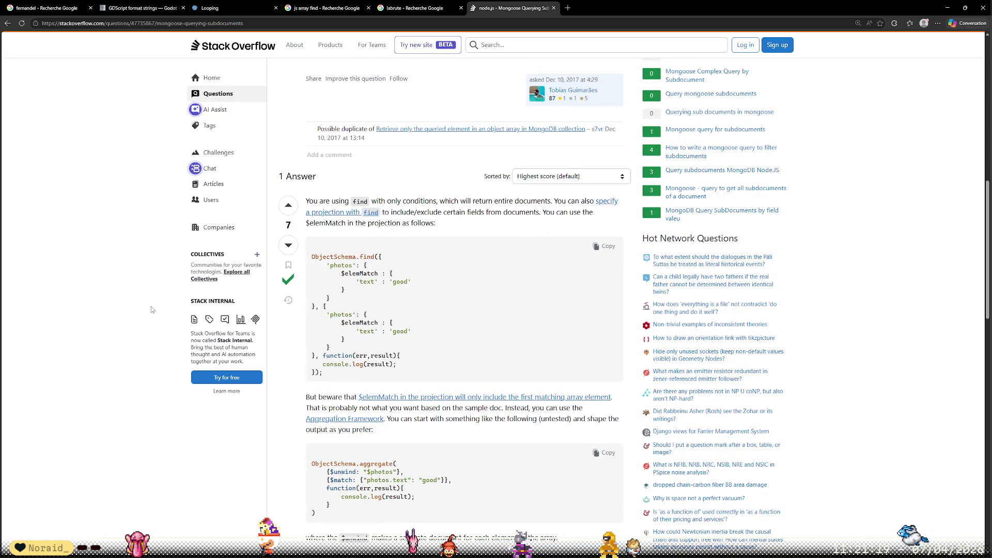
scroll(151, 306, down, 3)
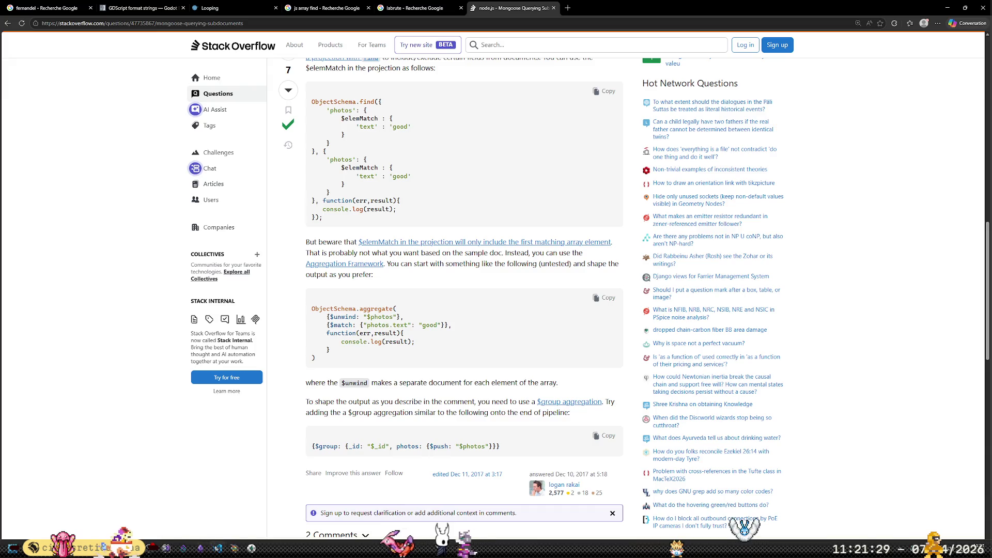
click(217, 548)
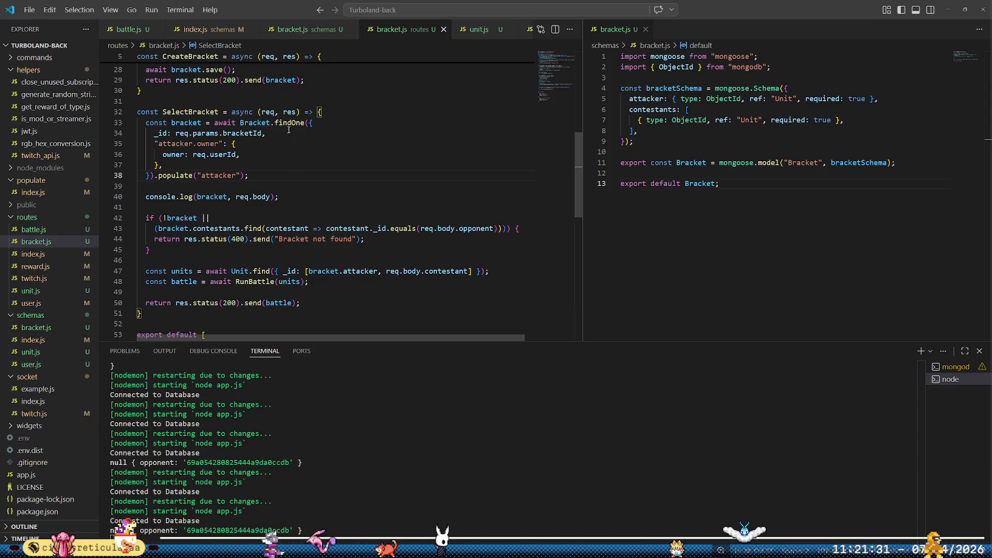
- Write the 'attacker.owner' filter key in single quotes and save the route file
click(331, 120)
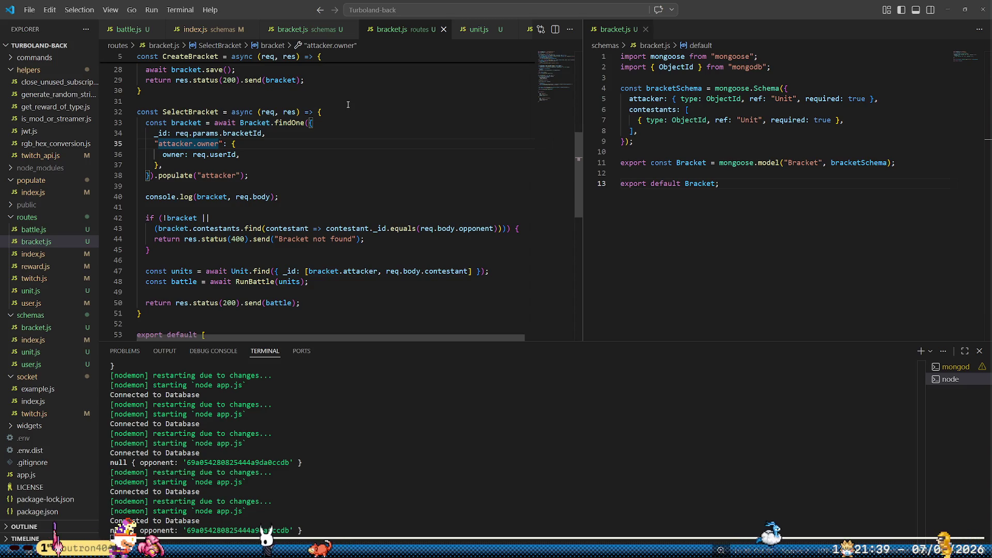
key(super+Left)
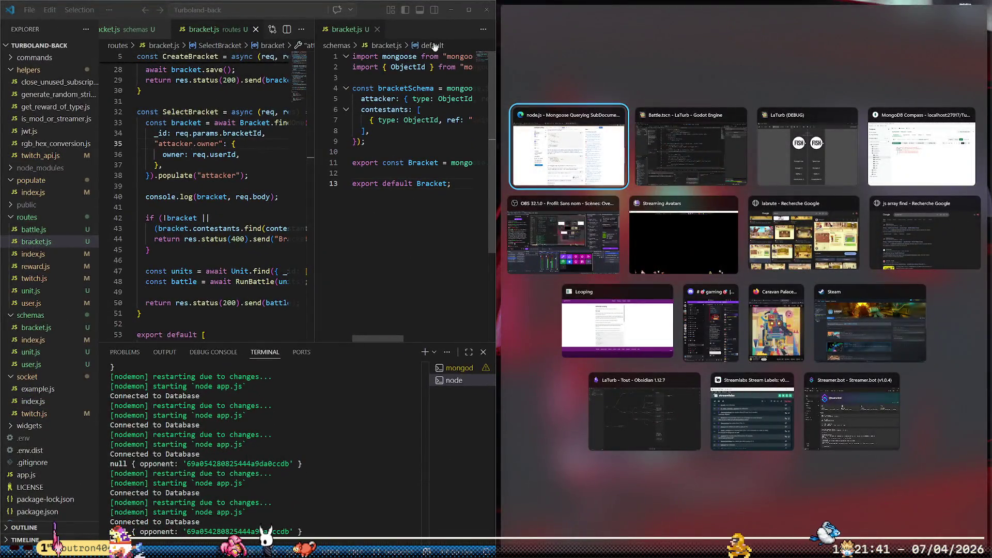
click(470, 8)
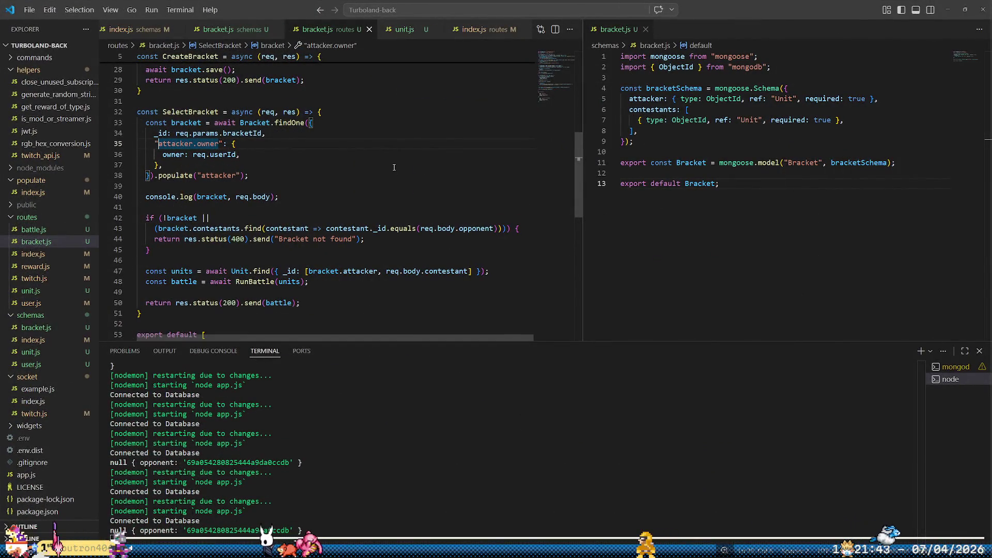
key(Right)
key(Right)
key(Right)
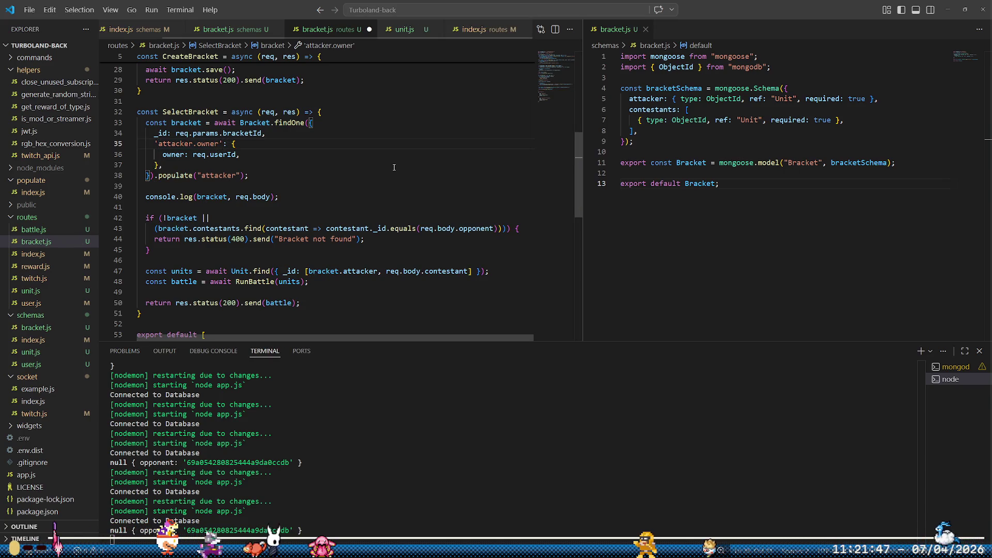
key(ctrl+s)
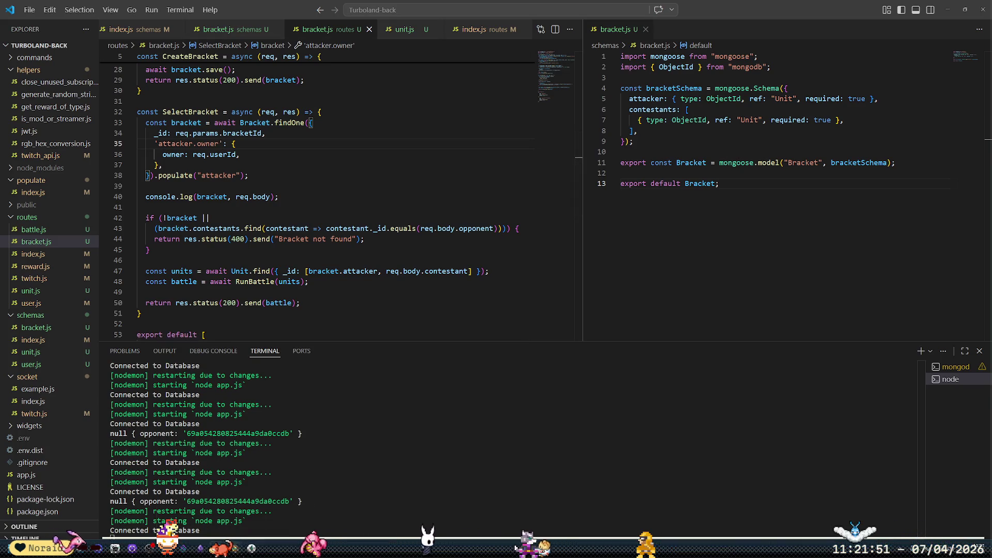
- Inspect the documents in MongoDB Compass's units collection
click(315, 488)
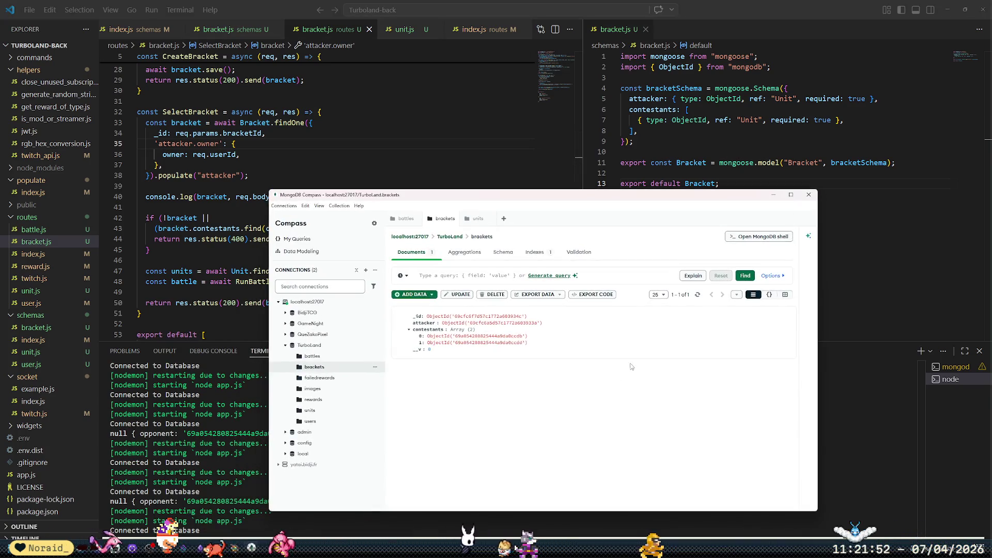
click(333, 413)
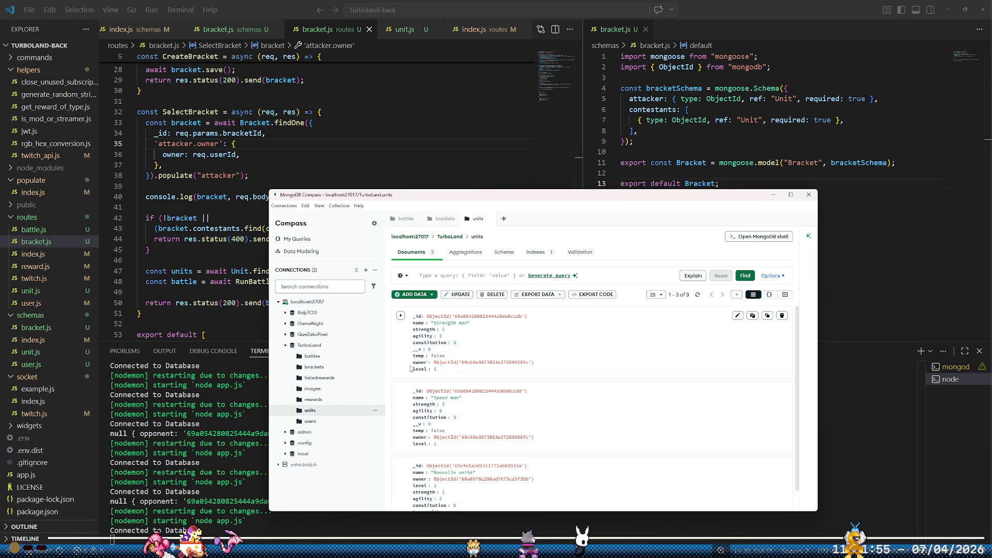
click(374, 68)
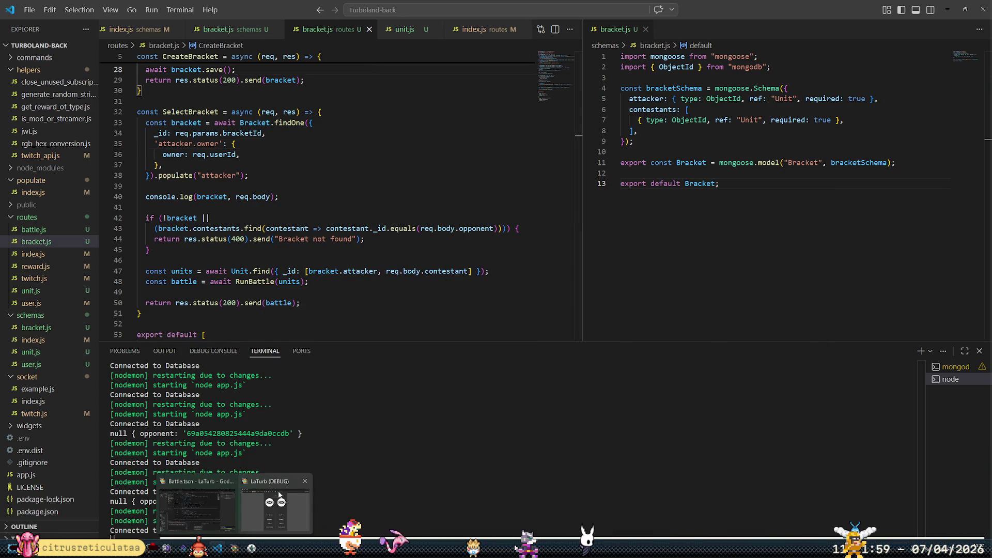
- Run the game, pick an opponent, remove the line 58 breakpoint and continue to the 400 error
key(alt+Tab)
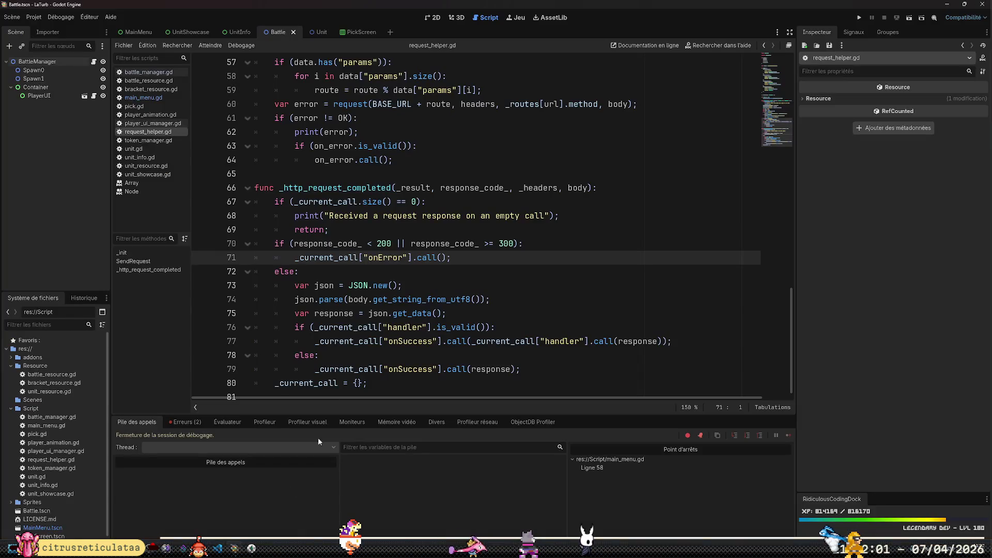
click(862, 16)
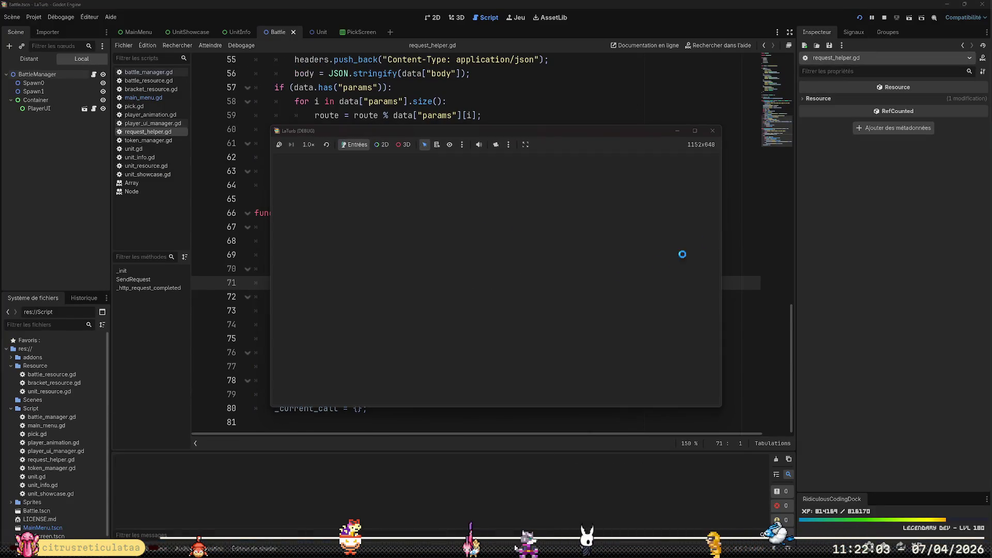
click(441, 296)
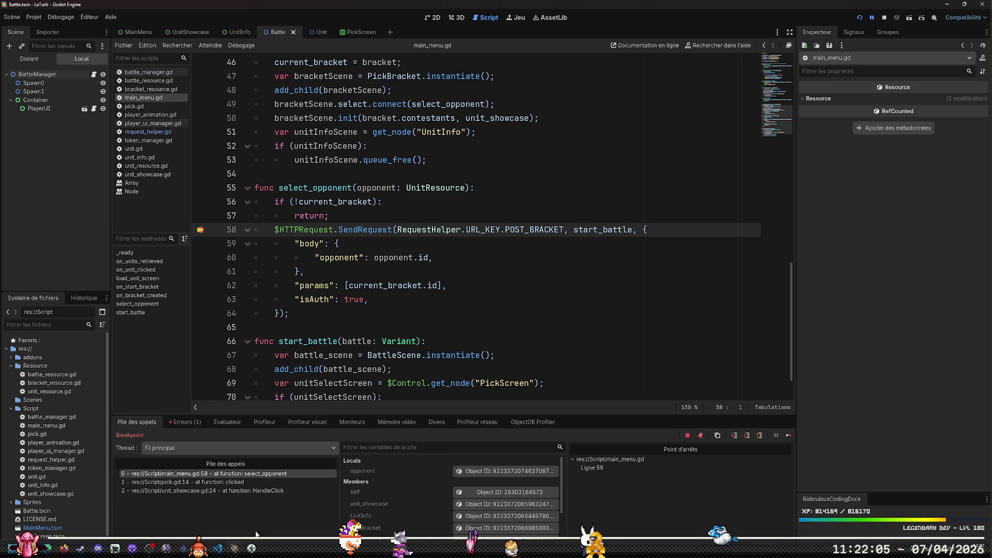
click(201, 229)
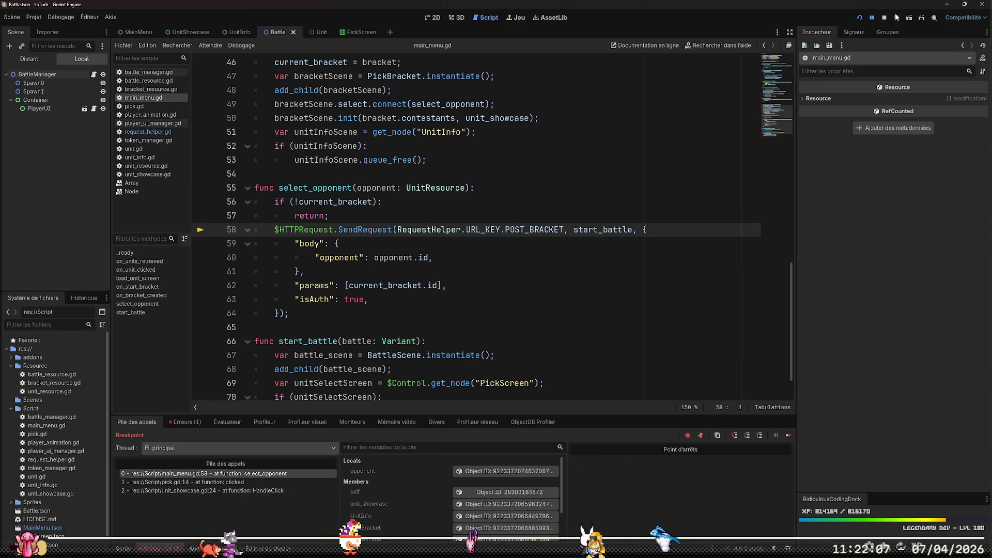
click(873, 19)
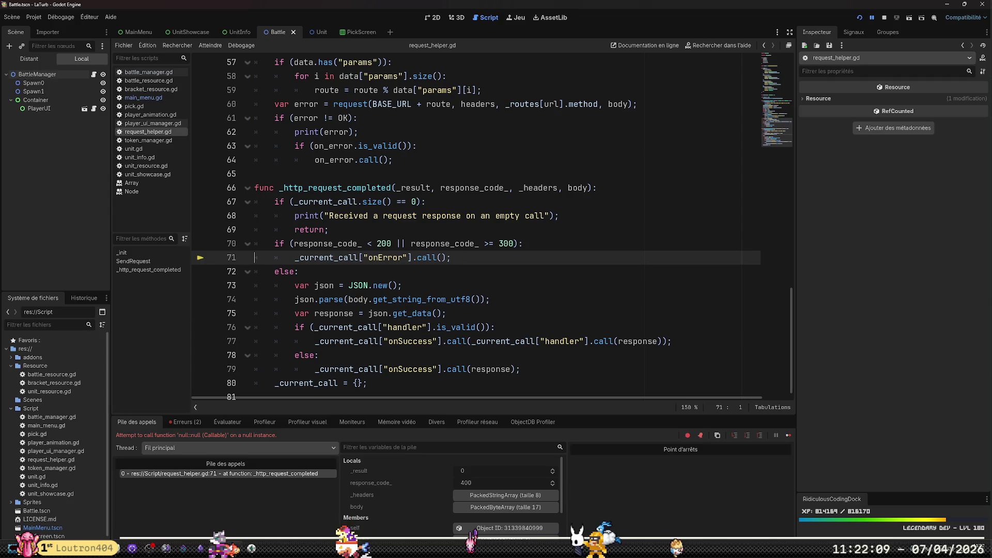
mouse_move(217, 549)
click(227, 513)
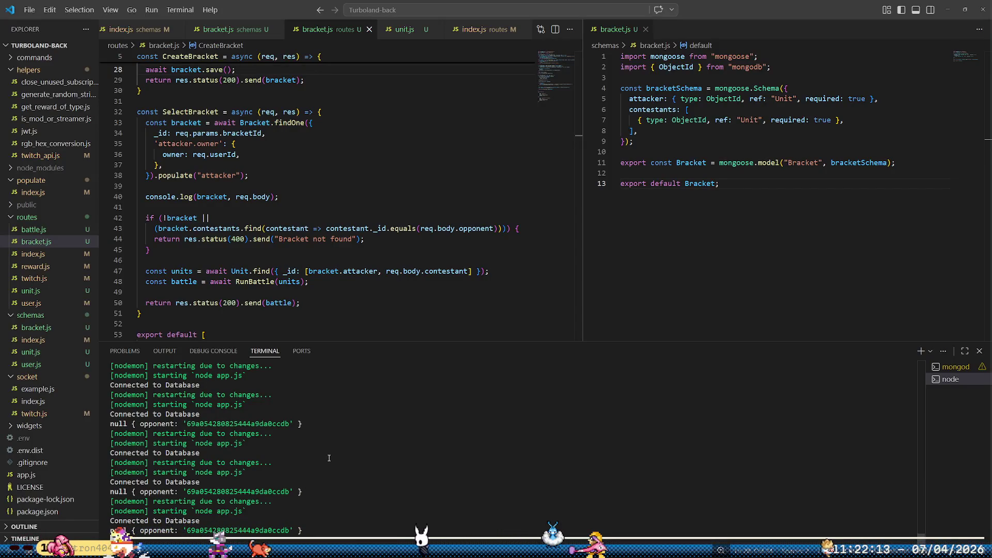
- Insert const unit = await Unit.findOne({ owner: req.userId, temp: false }); atop SelectBracket
click(316, 170)
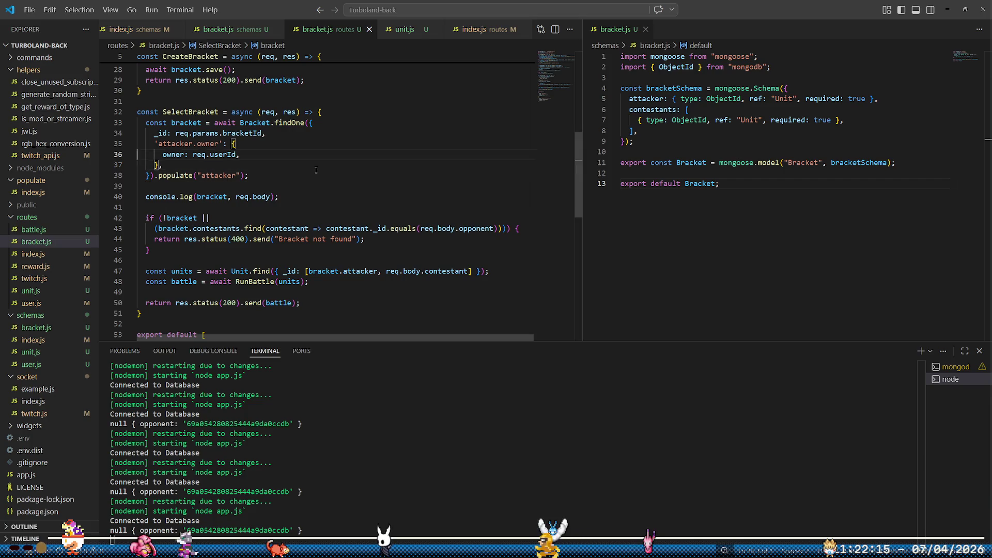
key(Up)
key(Up)
key(Up)
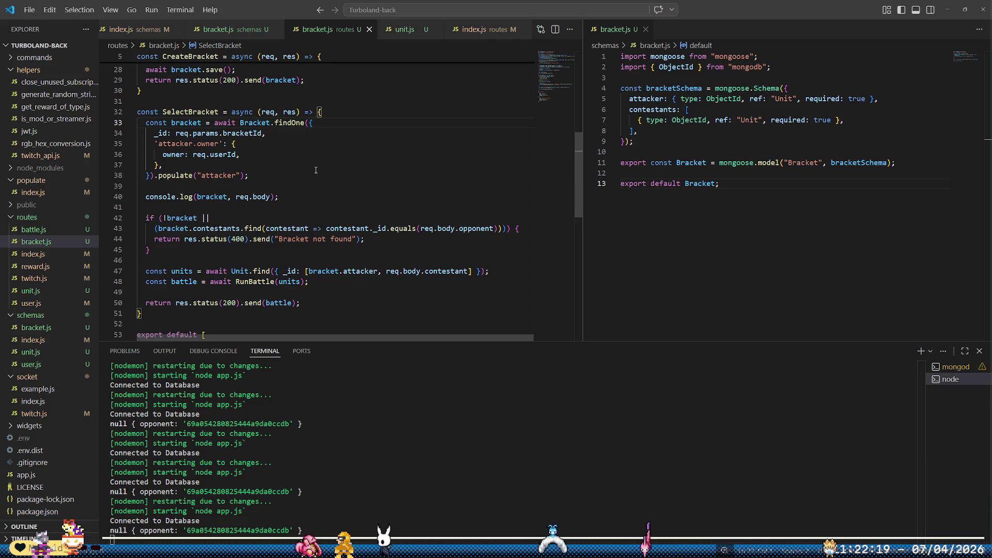
key(Return)
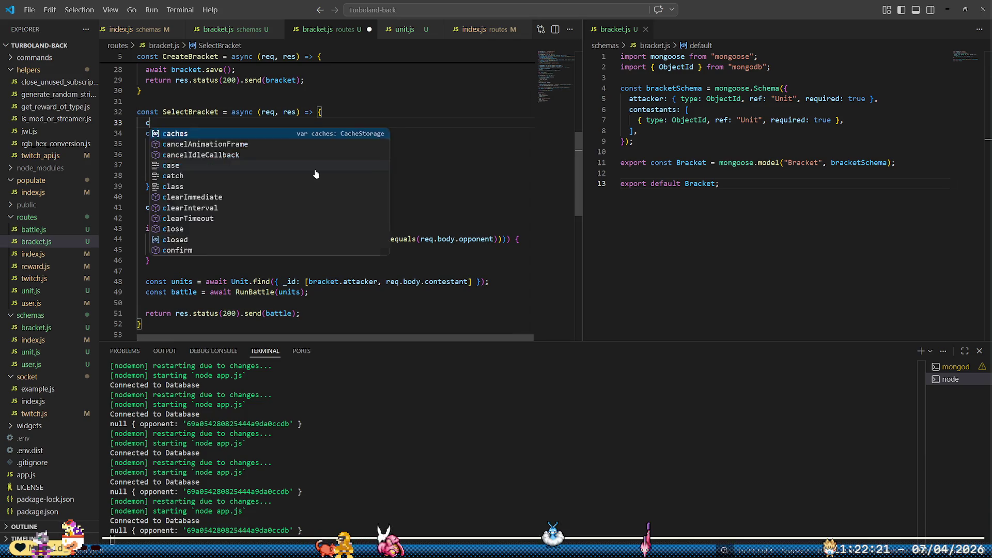
text(onst Unit =)
key(BackSpace)
key(BackSpace)
key(BackSpace)
text(unit = Uni)
key(Tab)
text(.f)
key(ctrl+Left)
key(ctrl+Left)
text(await)
key(End)
text(nd)
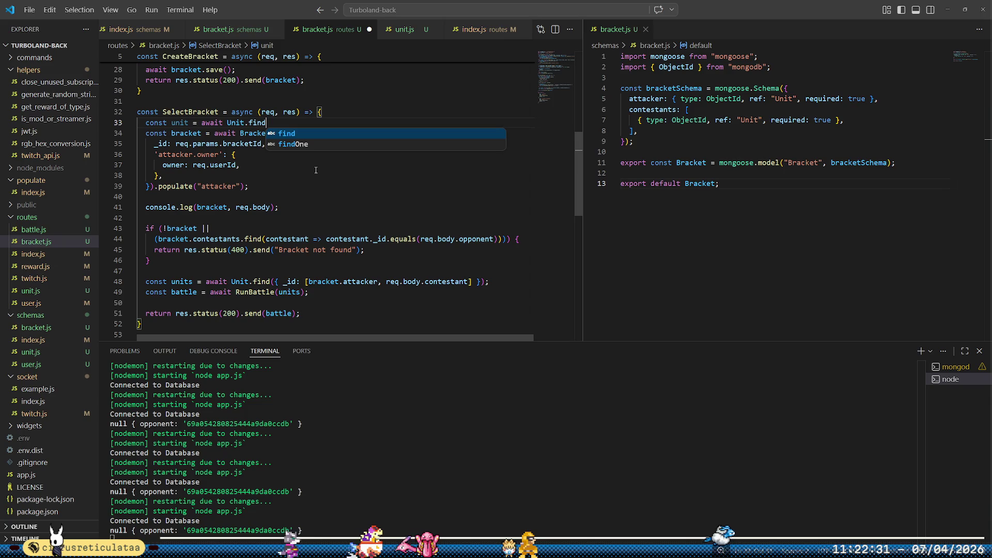
text(One({ ow)
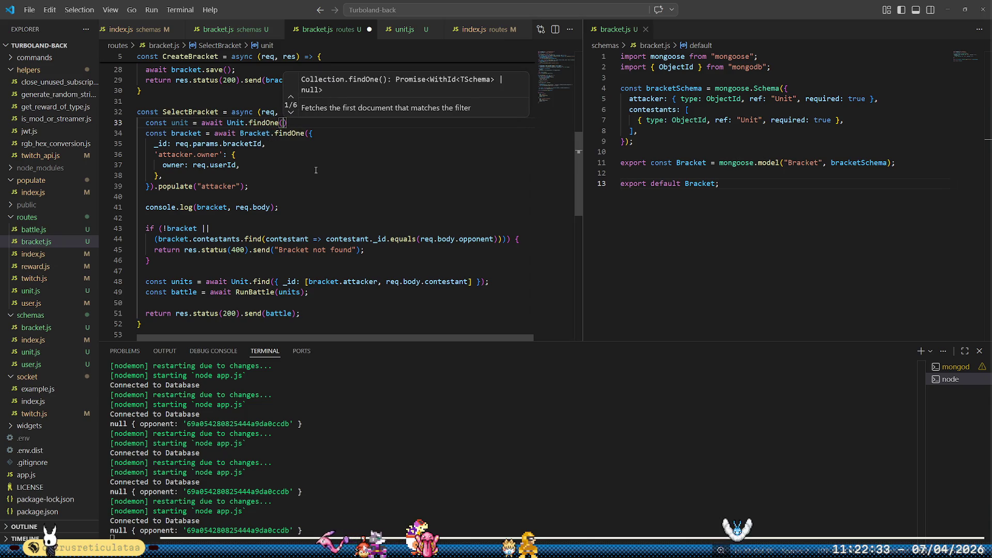
text(ner: re)
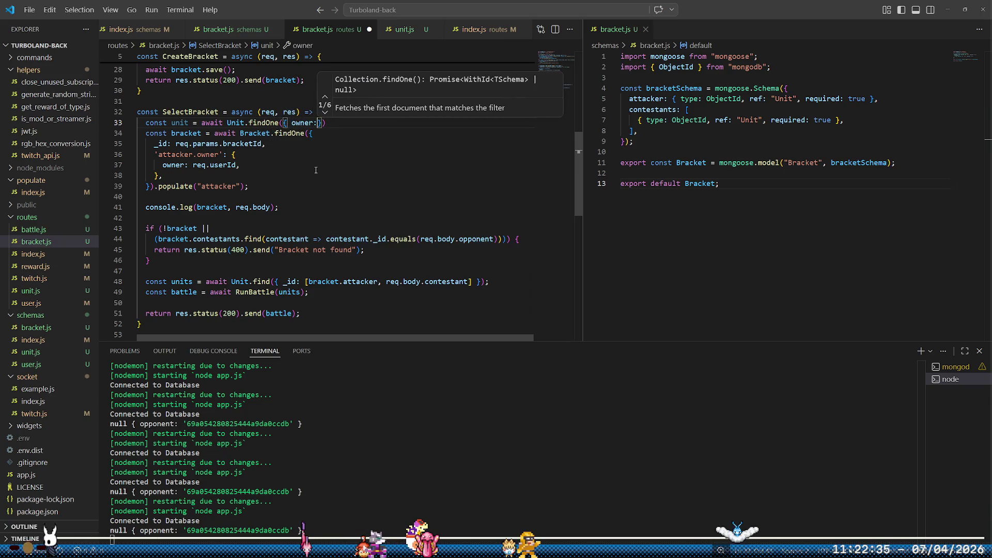
text(q.userId)
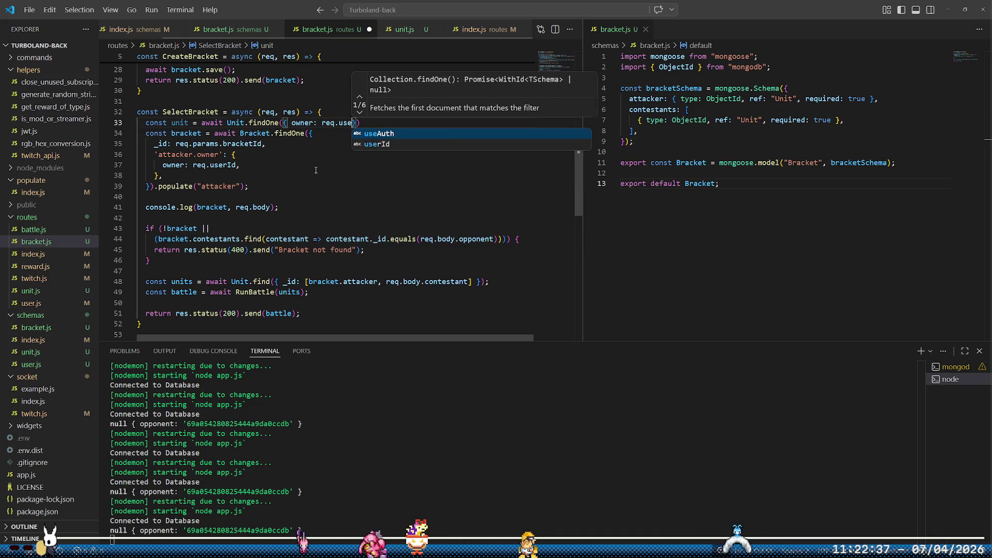
text(, temp: )
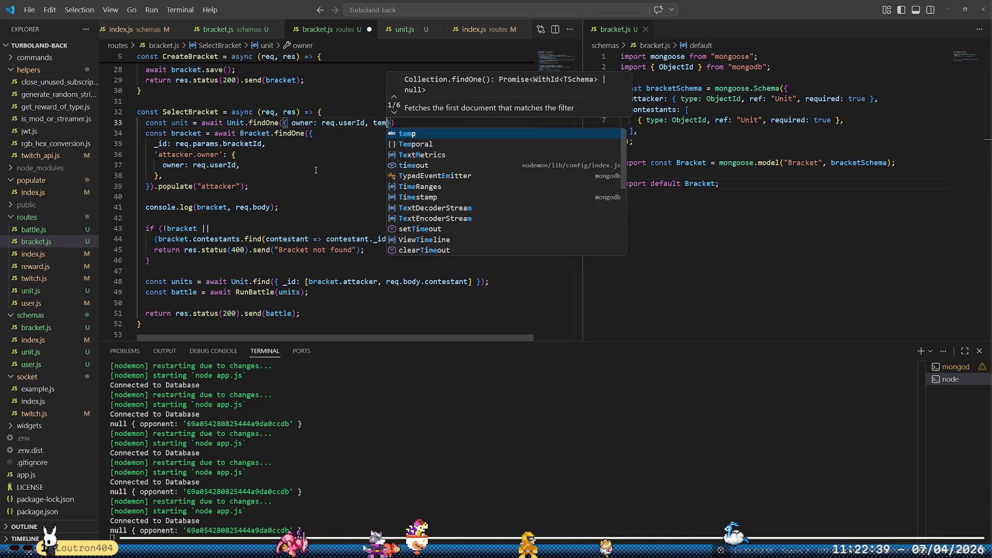
text(fals)
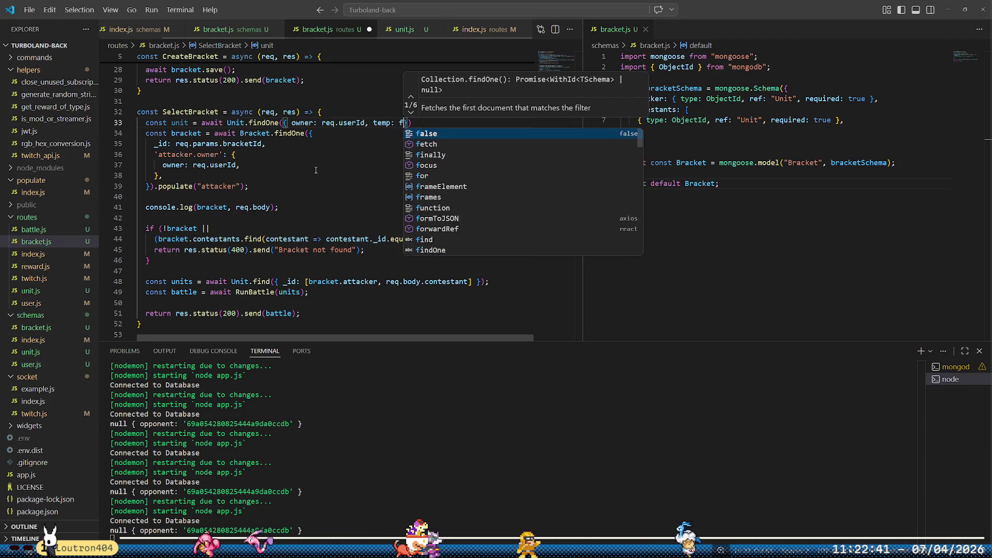
text(e)
key(End)
text(;)
key(Down)
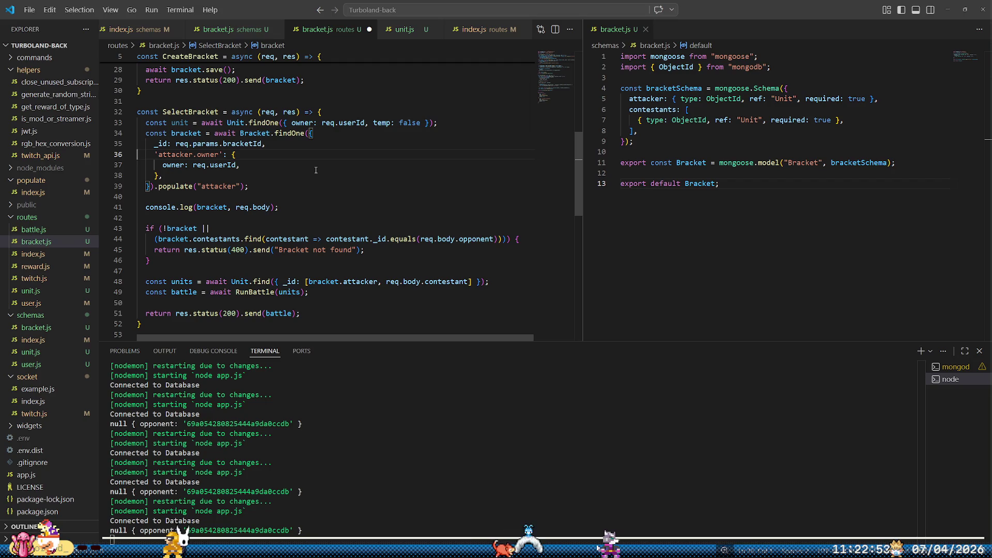
key(ctrl+shift+Right)
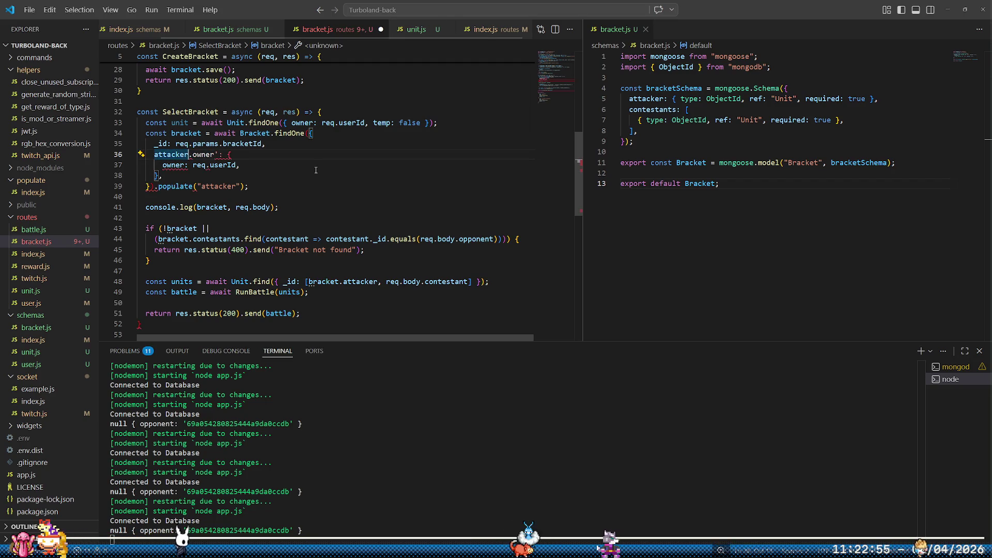
- Replace the attacker.owner filter in the bracket query with attacker: unit._id
key(BackSpace)
click(315, 170)
key(Left)
key(shift+Up)
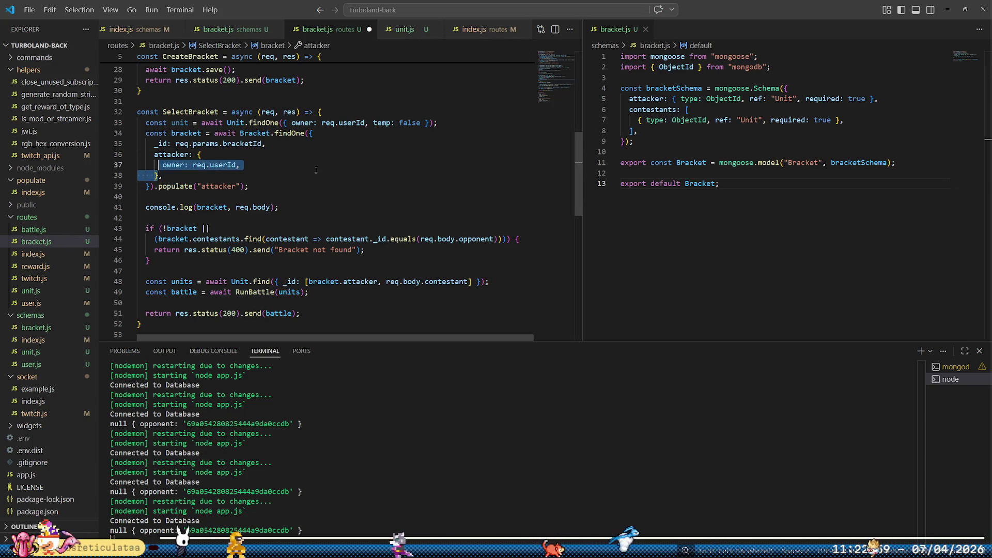
key(BackSpace)
text(unit)
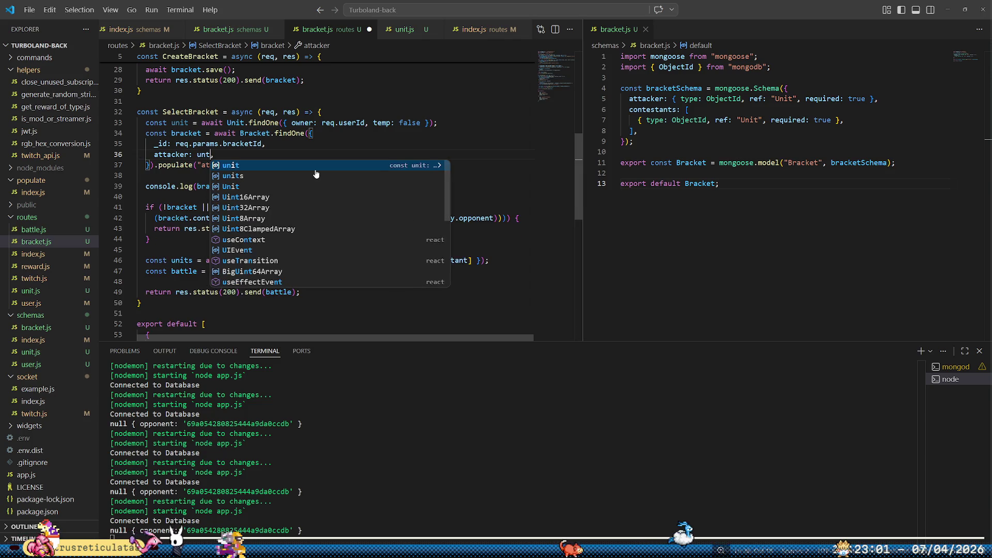
text(._id)
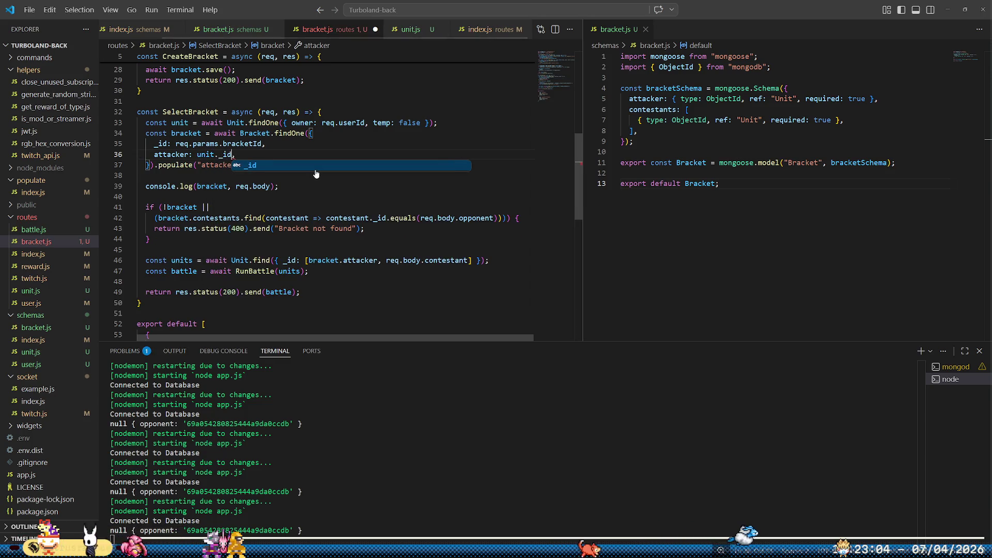
key(End)
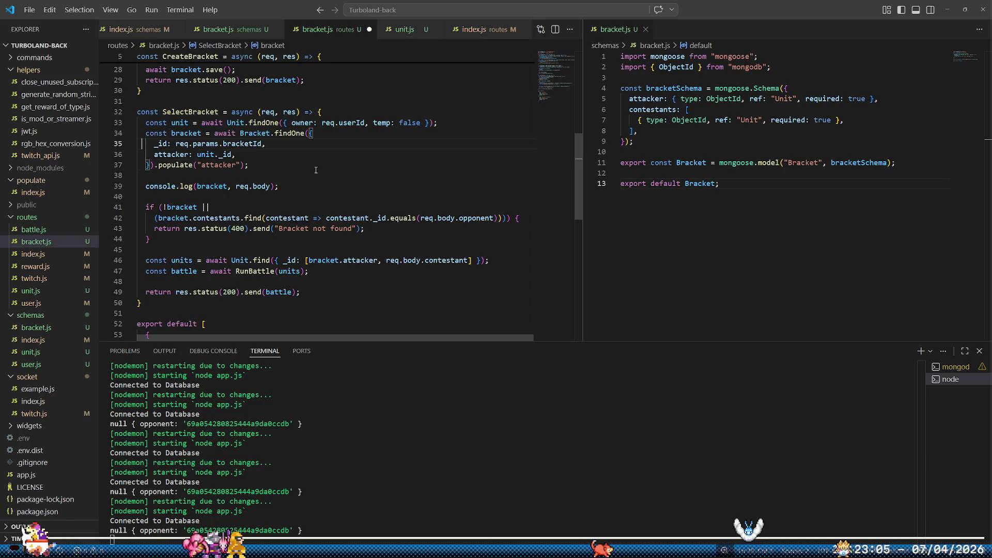
- Add a check returning 400 "Unit not found" when no unit exists, and save the route file
key(Return)
key(Up)
text(if (!)
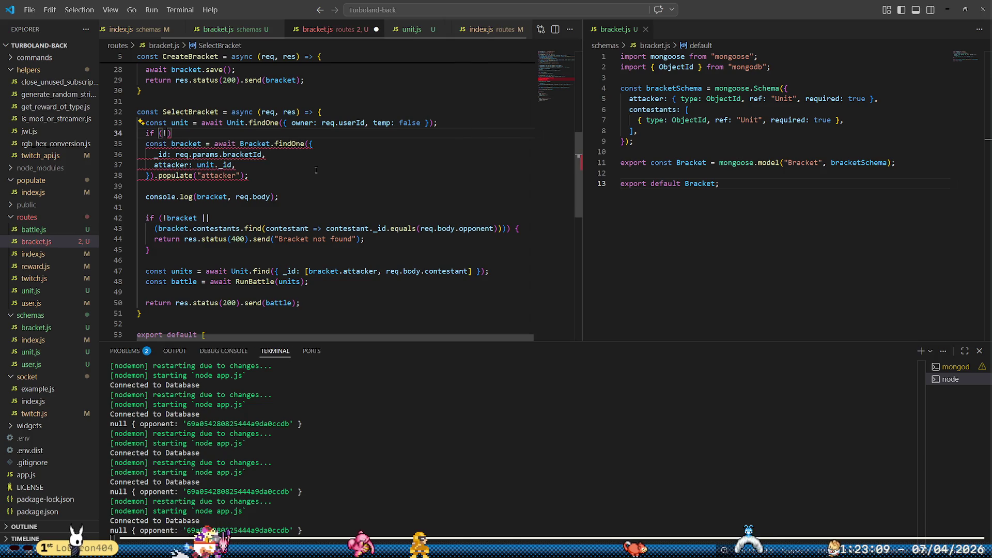
text(unit) return res.)
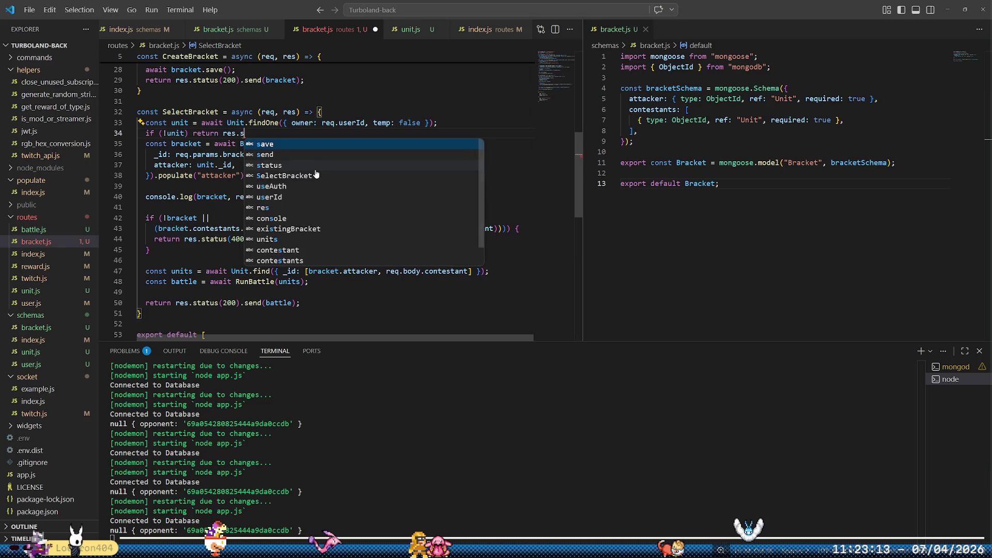
text(status()
text(400)
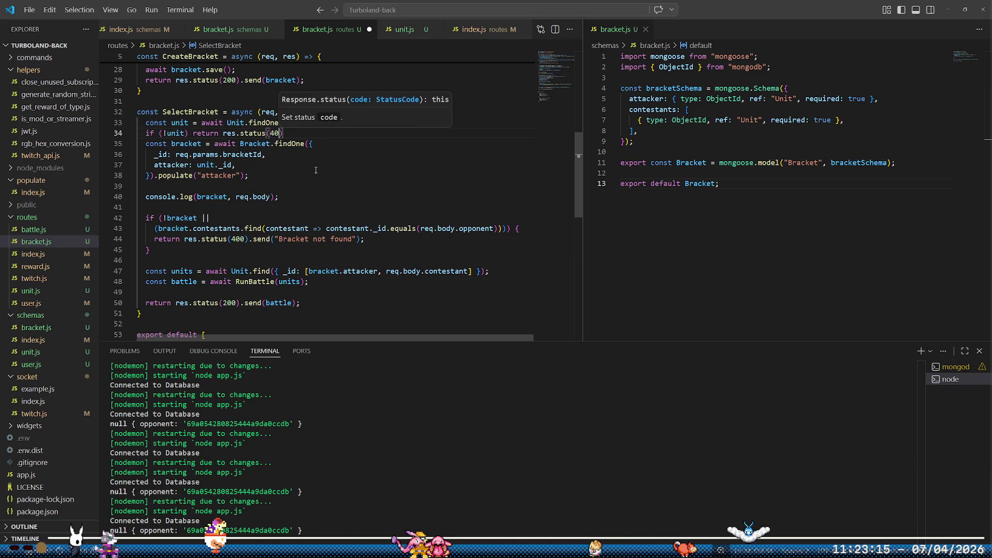
text().send()
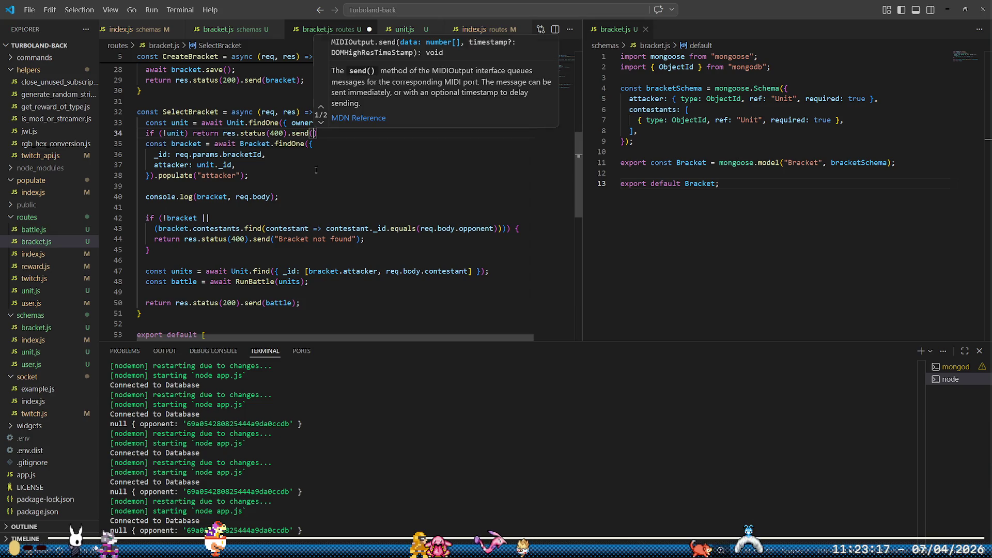
text(")
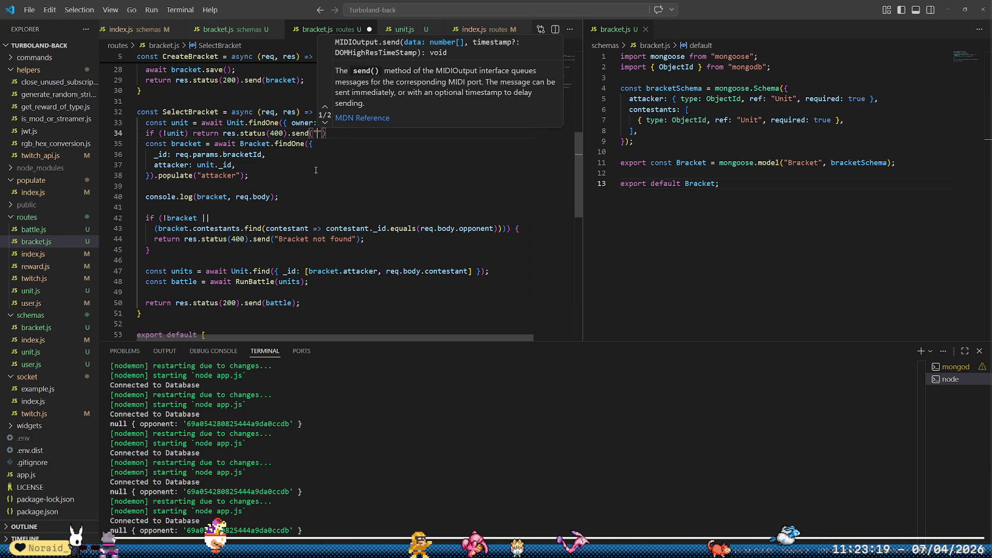
text(Unit not found)
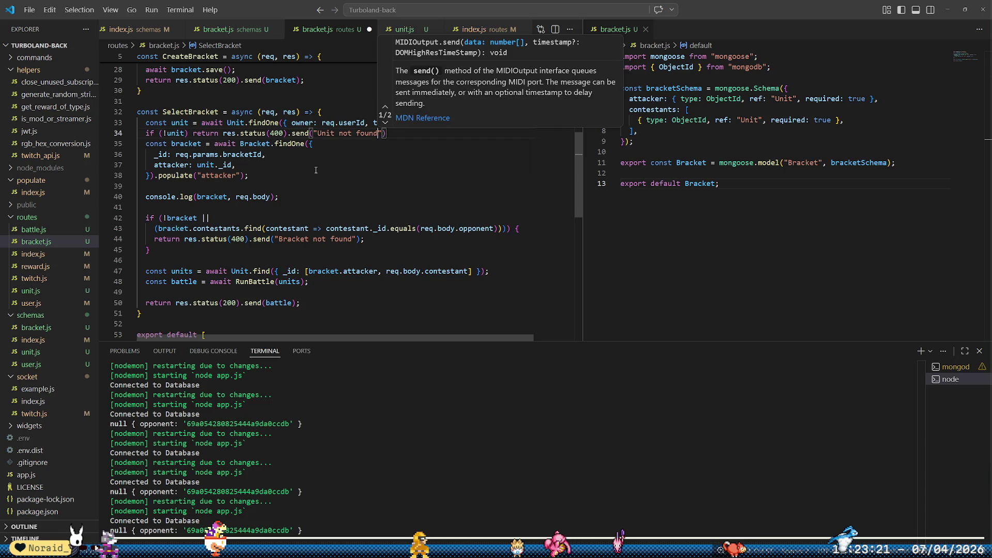
key(End)
key(ctrl+s)
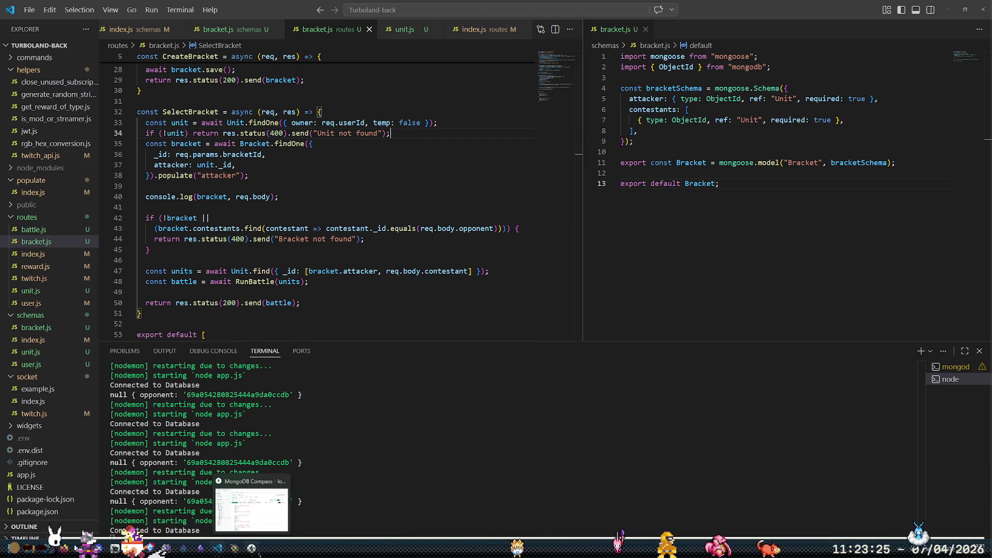
click(234, 548)
- Close the stale game window, rerun the game, and select a unit to trigger the bracket request
click(305, 481)
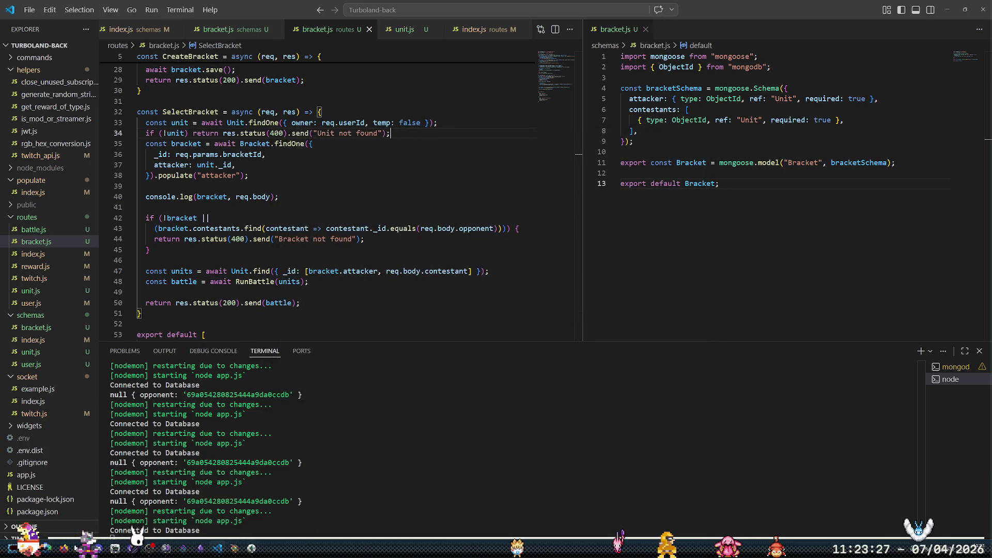
click(234, 548)
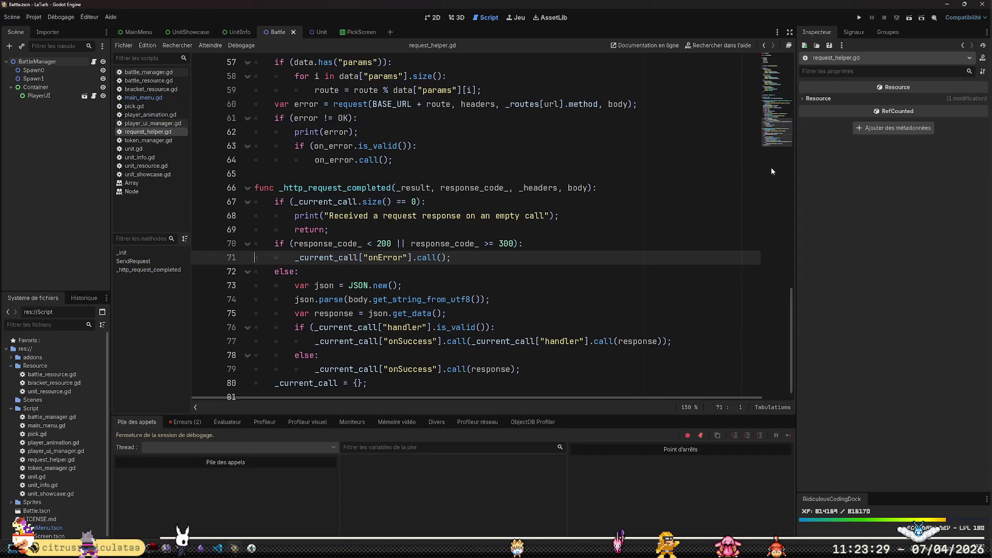
key(F5)
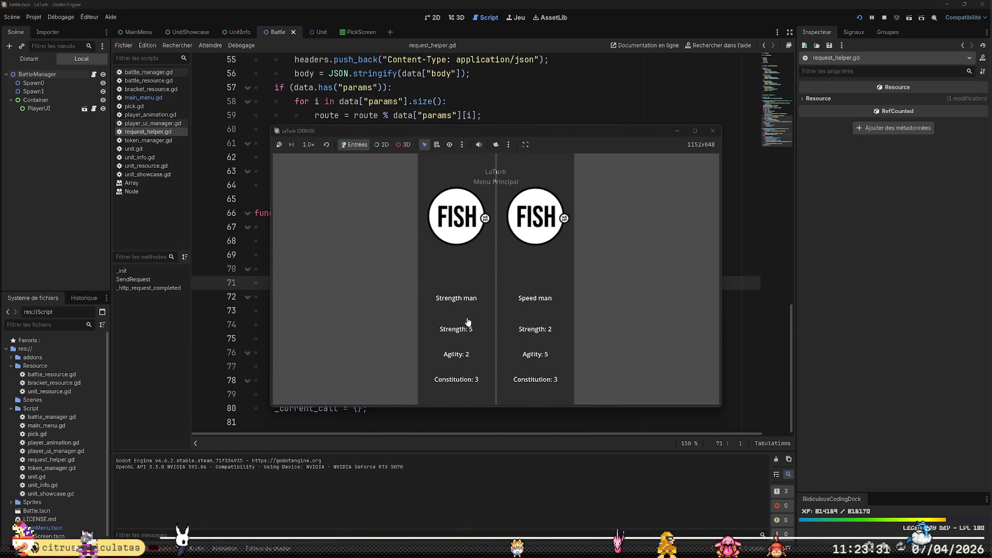
click(468, 322)
click(217, 549)
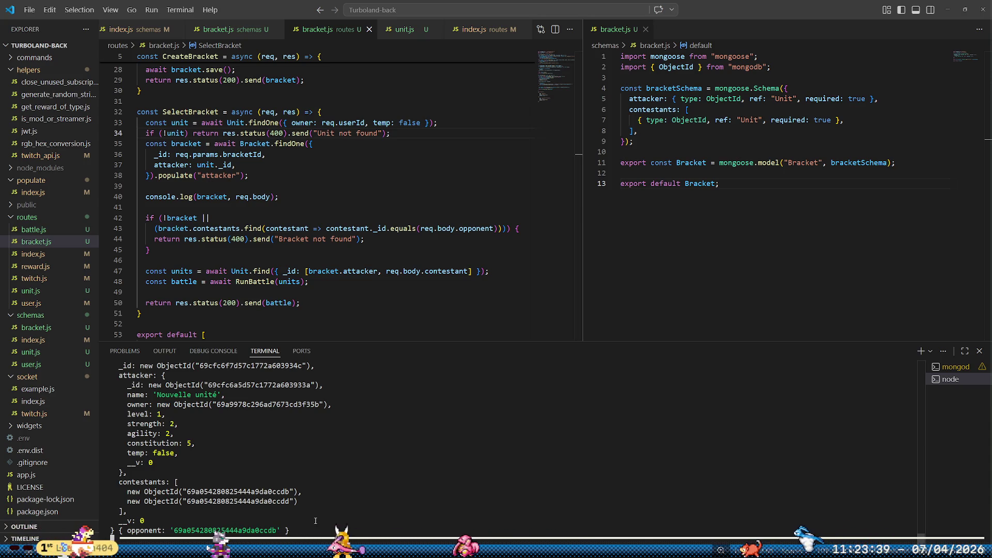
- Inspect both contestant ObjectIds in the server log, then bring up the TurboLand units in MongoDB Compass
double_click(259, 491)
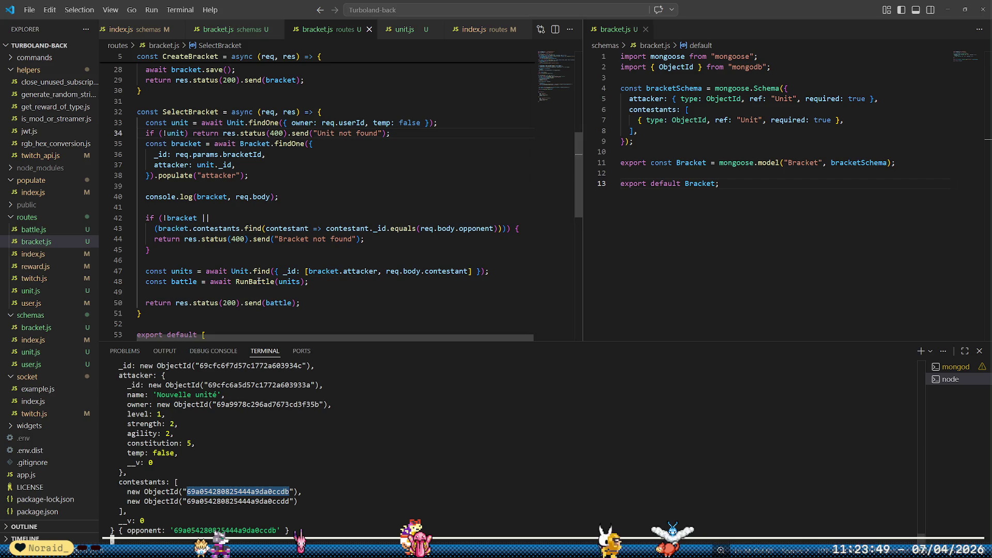
double_click(237, 501)
double_click(238, 492)
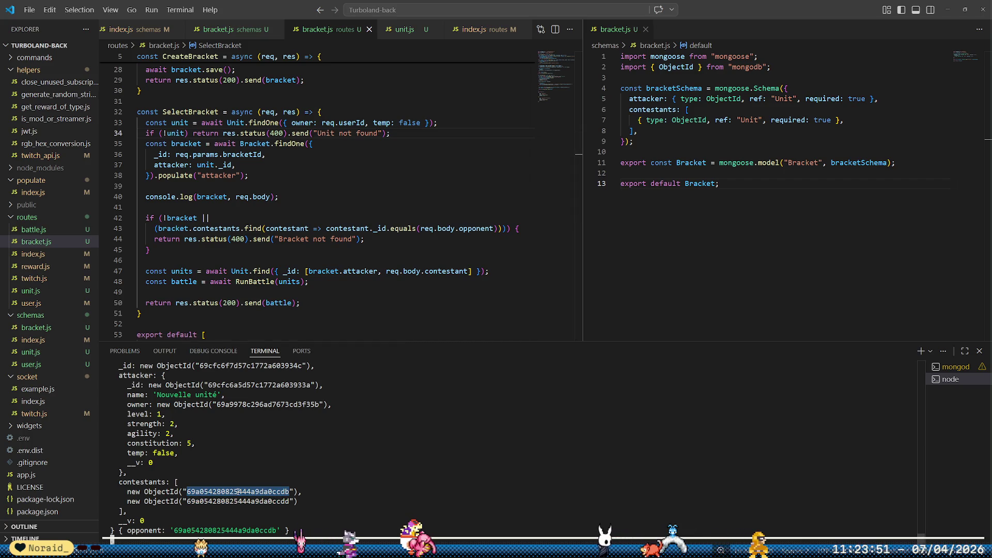
mouse_move(218, 549)
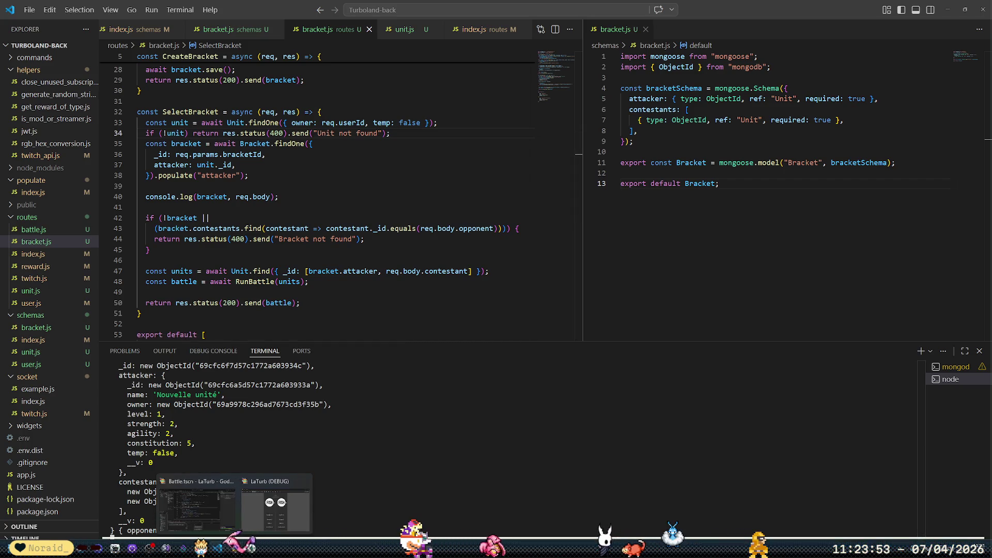
click(258, 517)
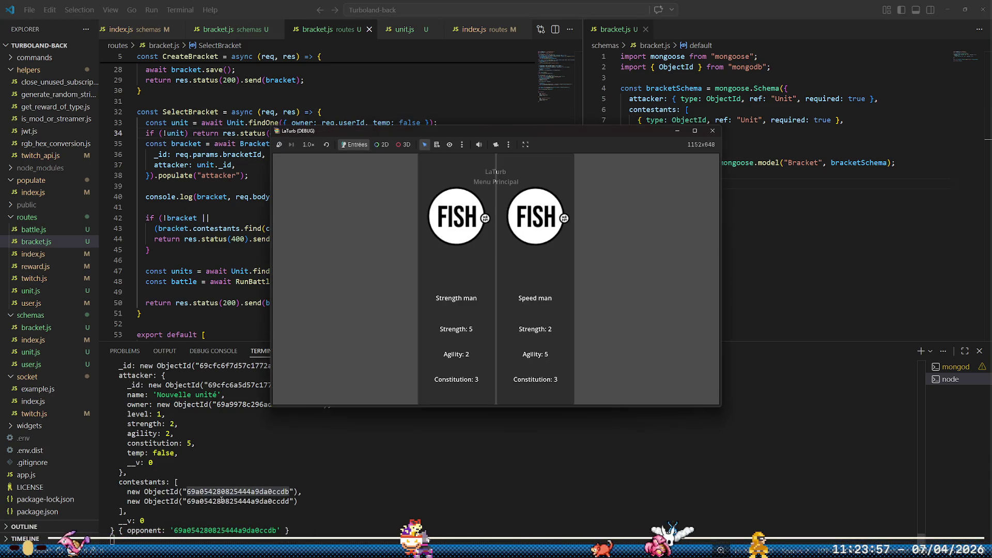
mouse_move(235, 549)
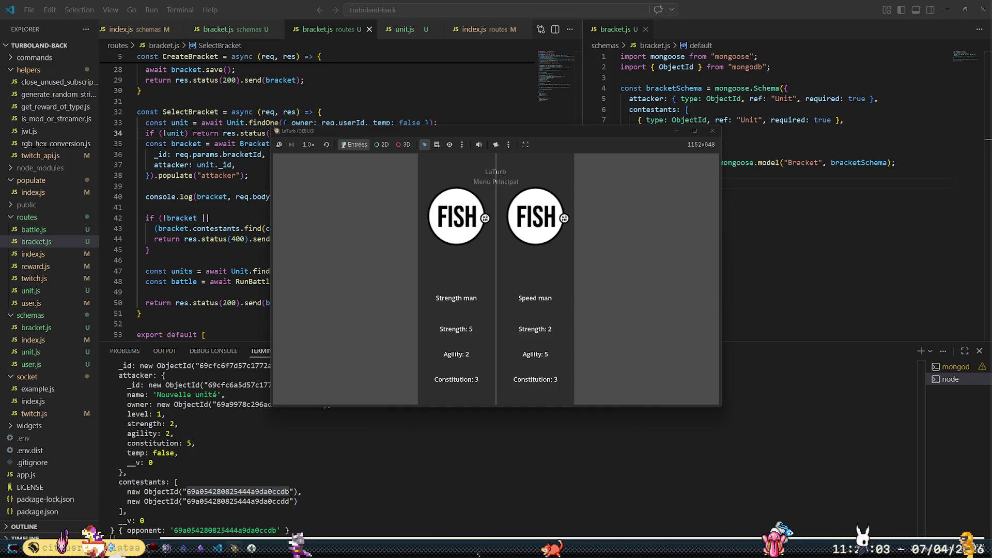
key(alt+Tab)
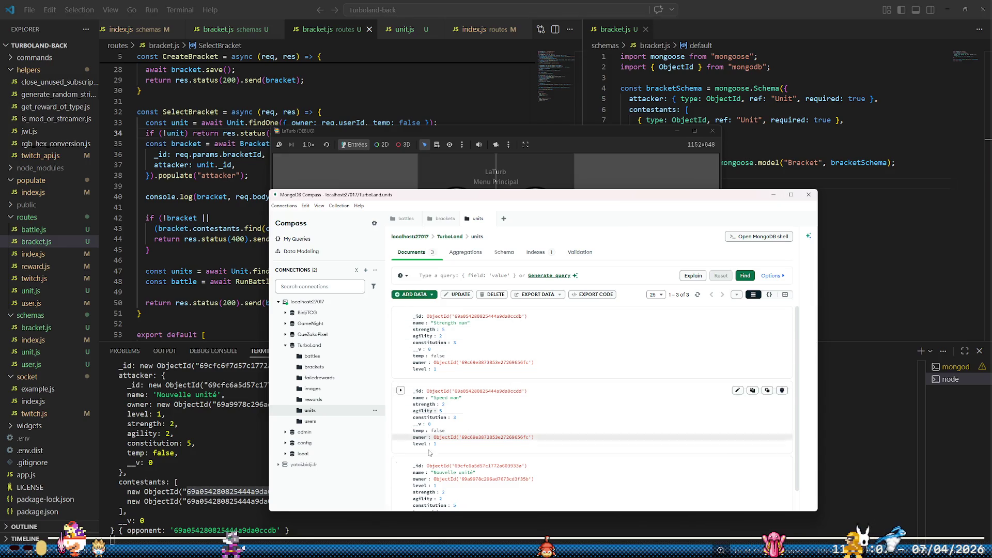
- Compare the opponent check on line 43 against the TurboLand units documents in Compass
click(247, 501)
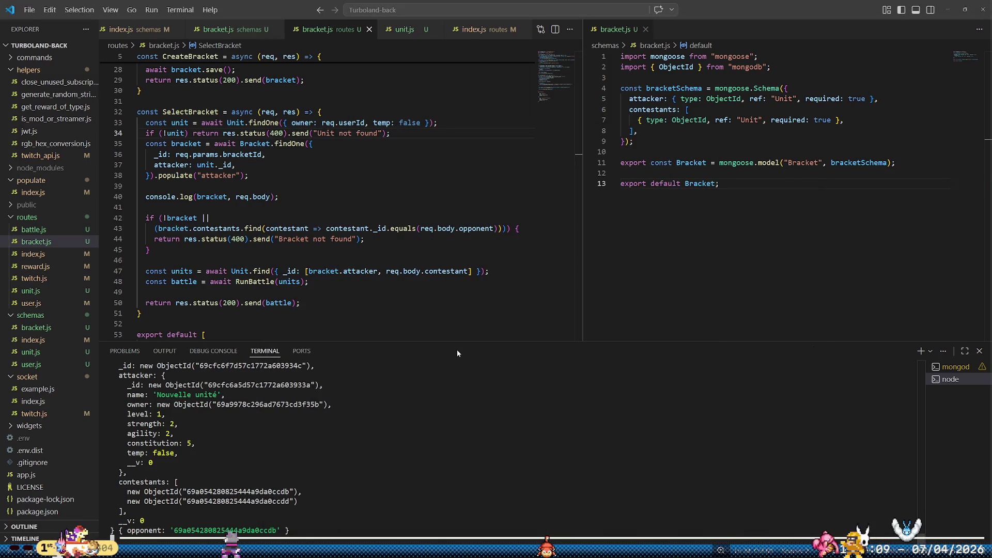
click(418, 229)
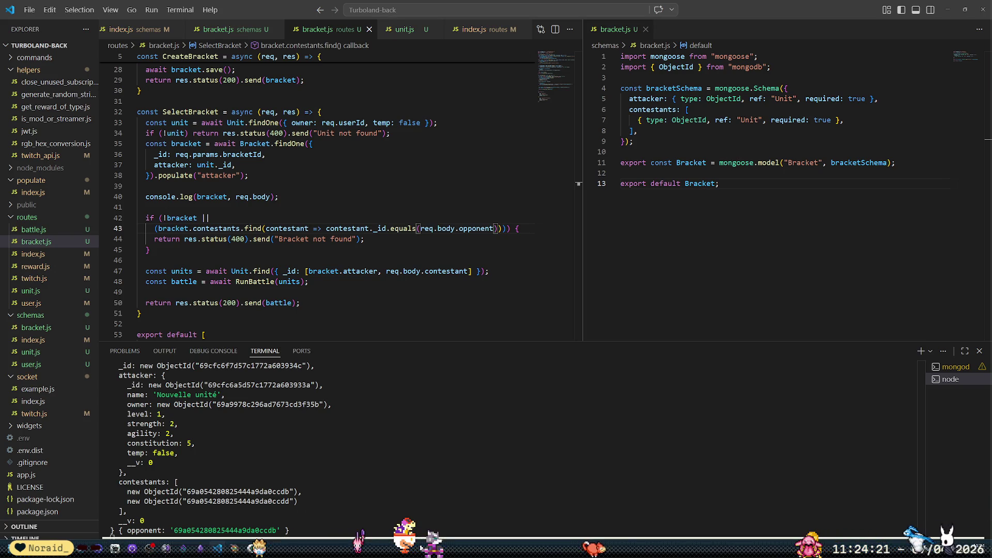
click(237, 547)
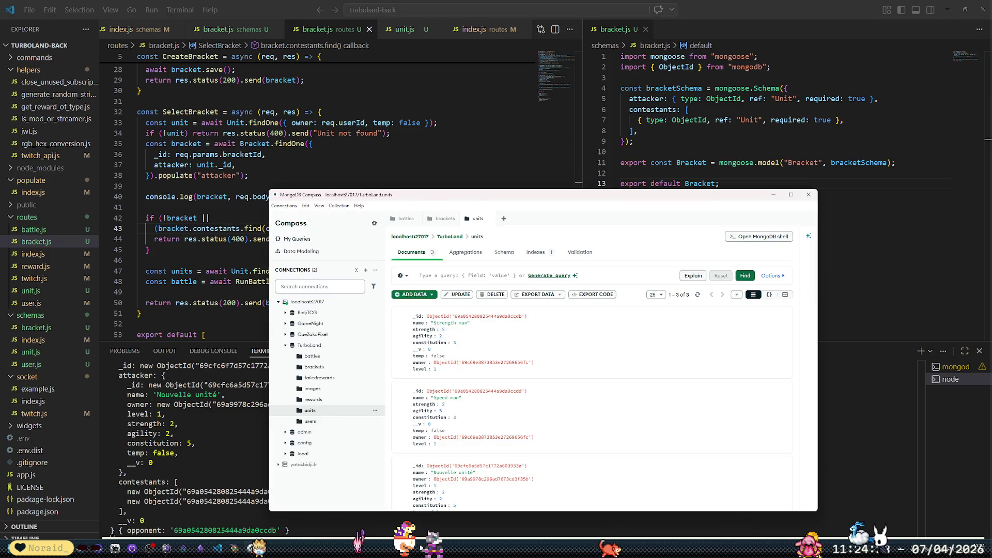
scroll(592, 408, down, 1)
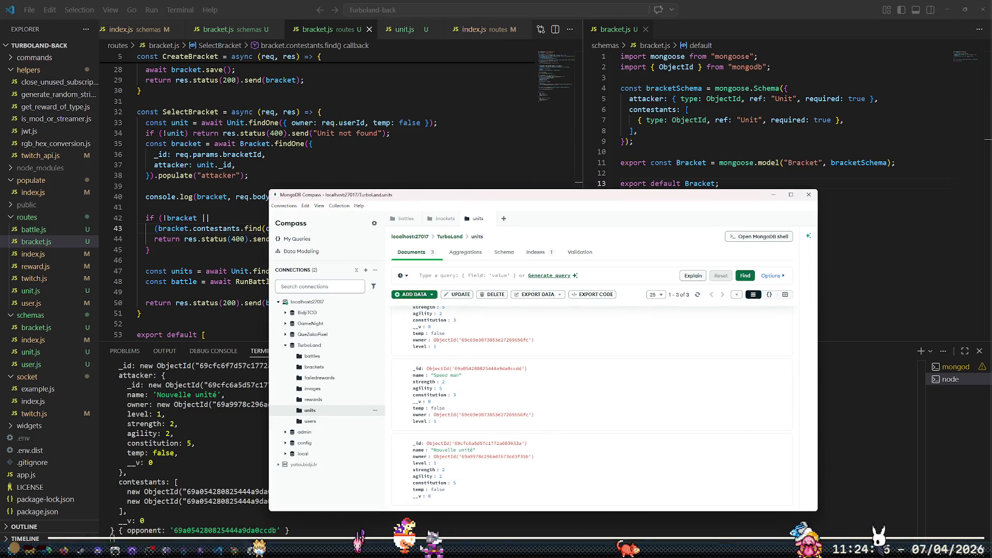
mouse_move(238, 549)
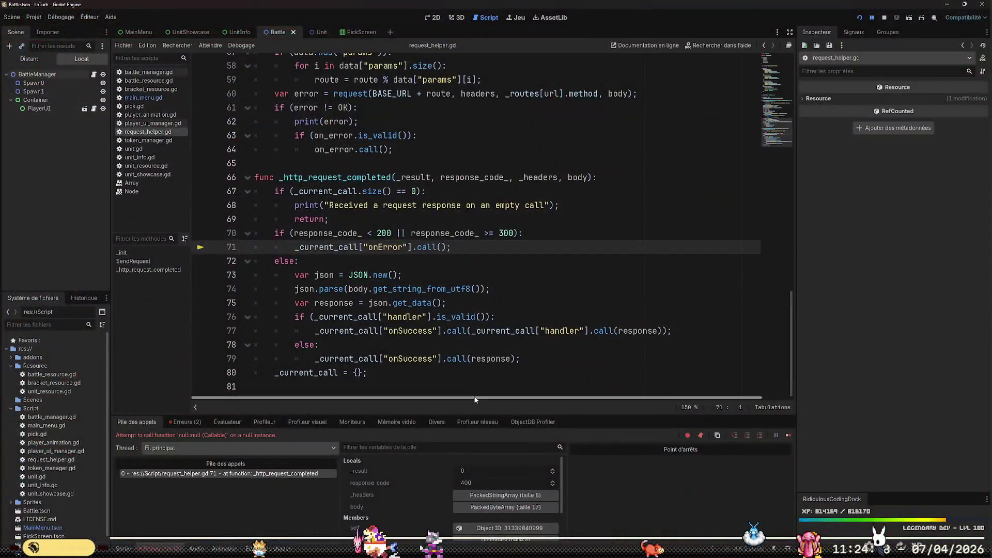
- Read the 400 response error at line 71 in Godot's debugger, then review the VS Code server log
click(212, 522)
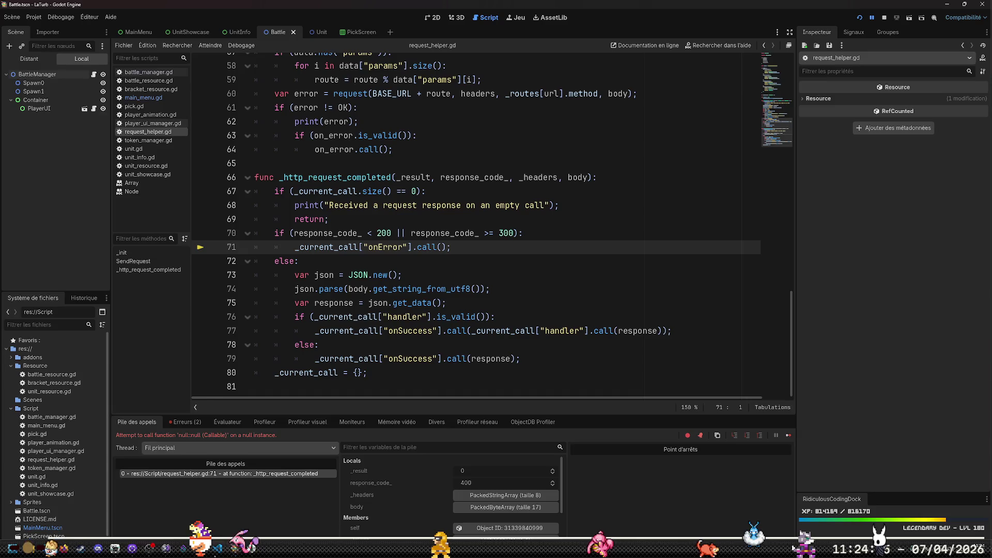
key(alt+Tab)
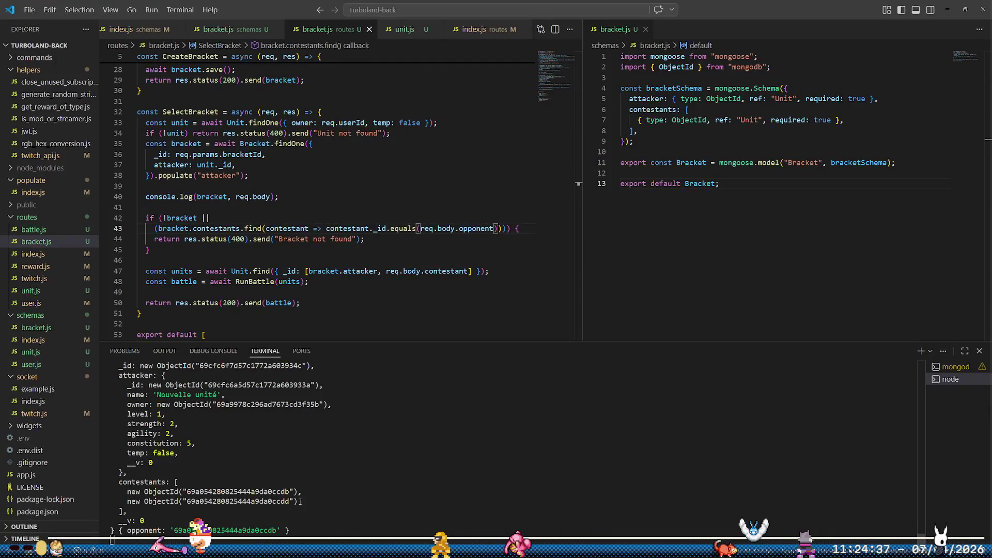
scroll(300, 501, up, 2)
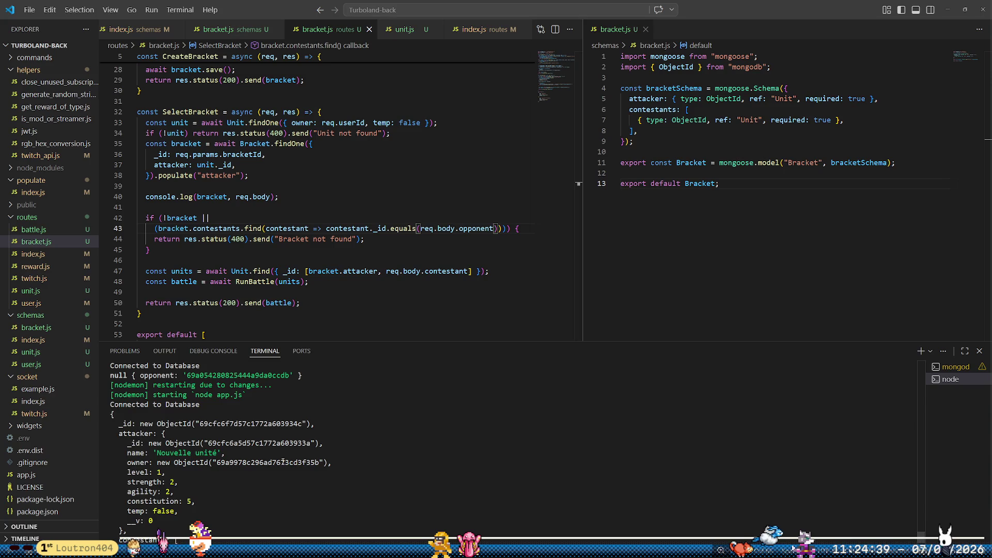
scroll(283, 461, down, 2)
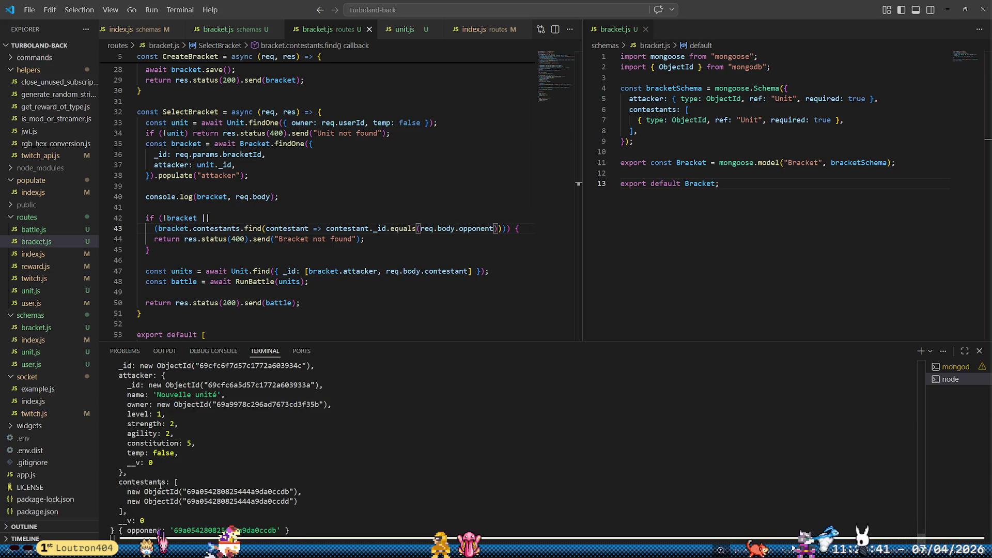
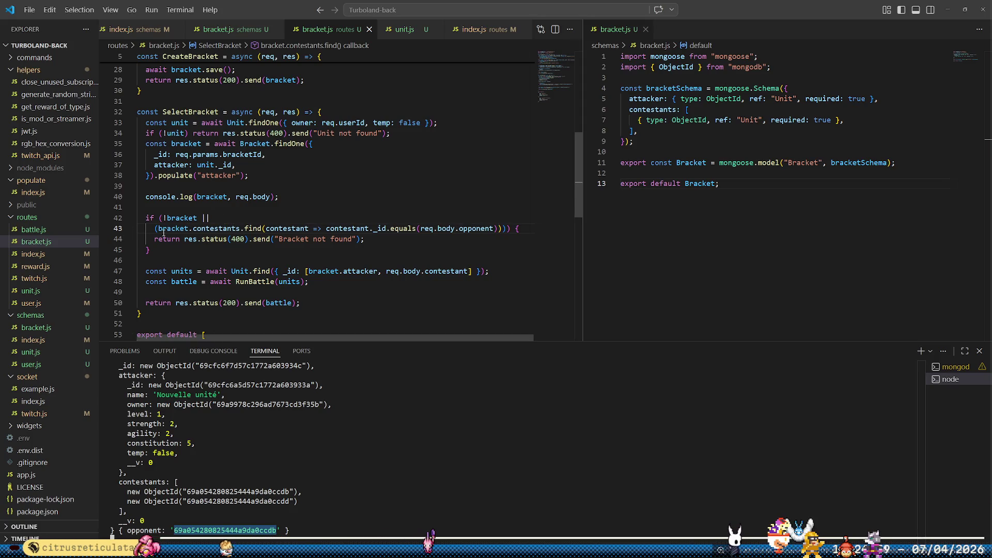
- Add '!' before bracket.contestants.find on line 43, save, and relaunch the game from Godot
text(!)
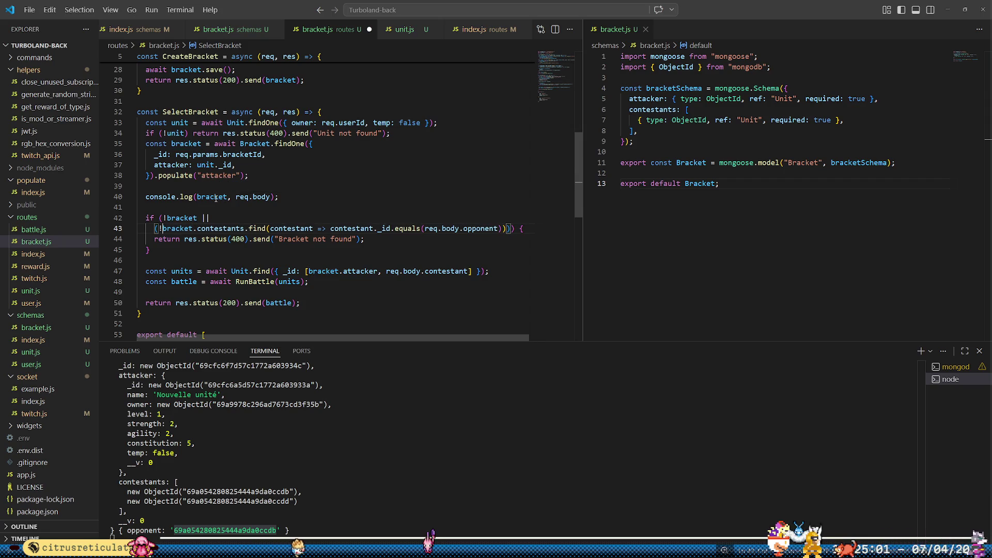
key(ctrl+s)
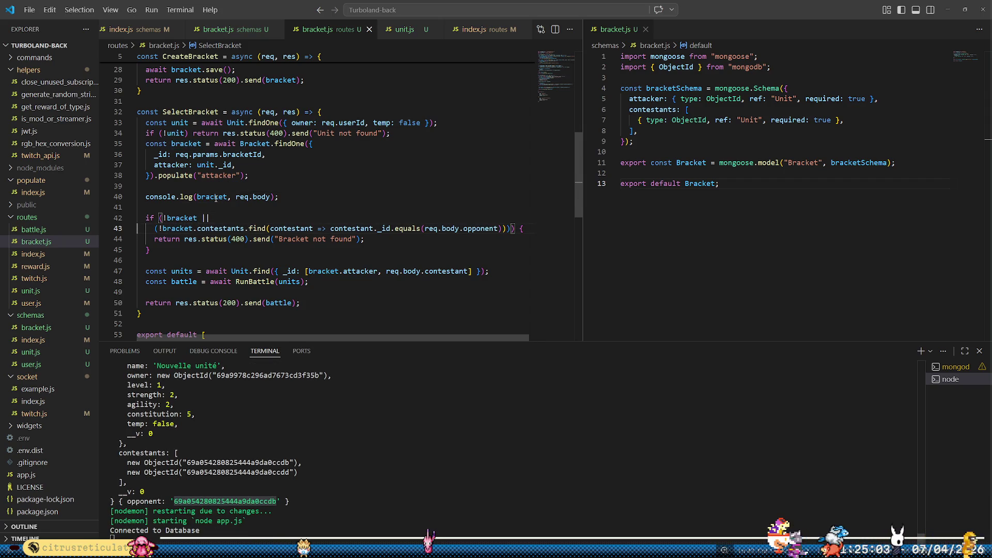
mouse_move(235, 548)
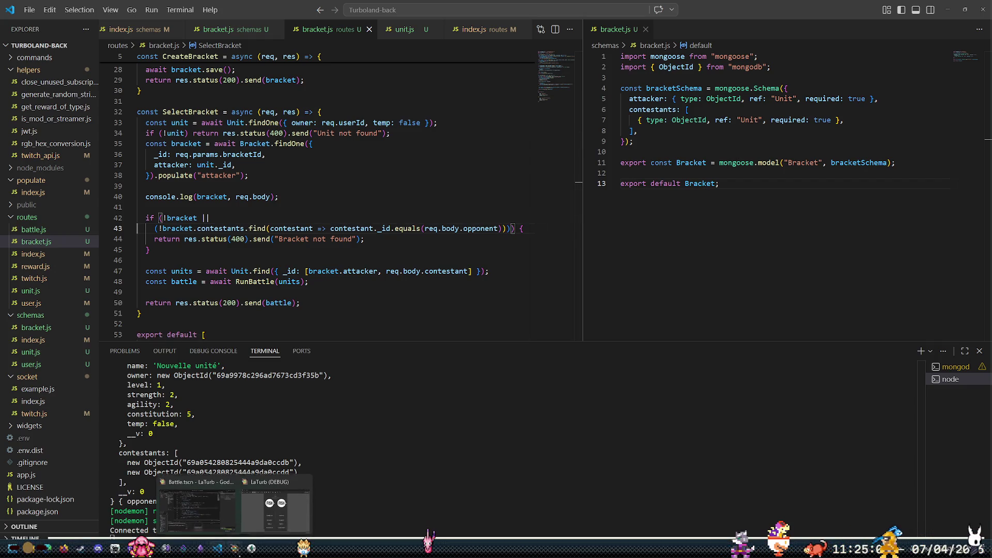
click(274, 503)
key(alt+Tab)
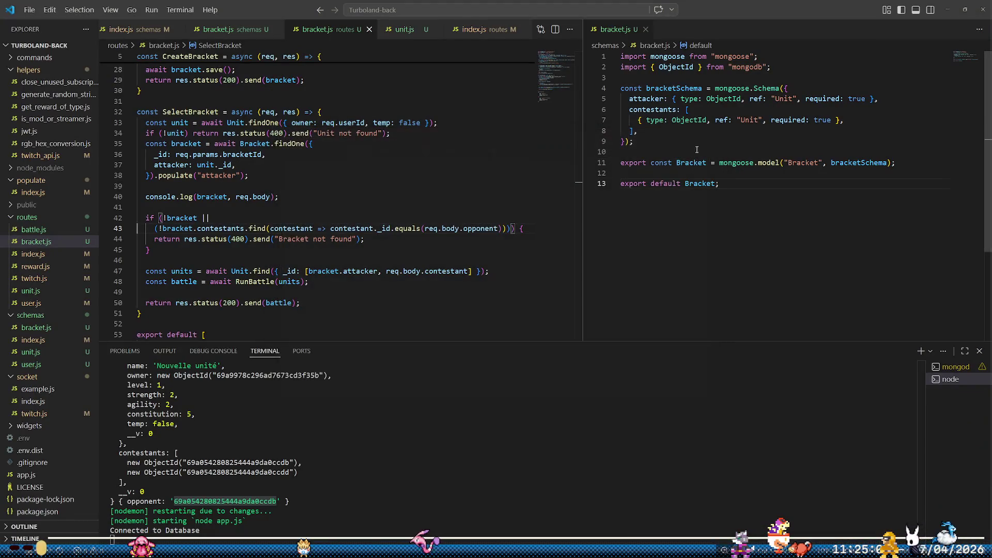
key(alt+Tab)
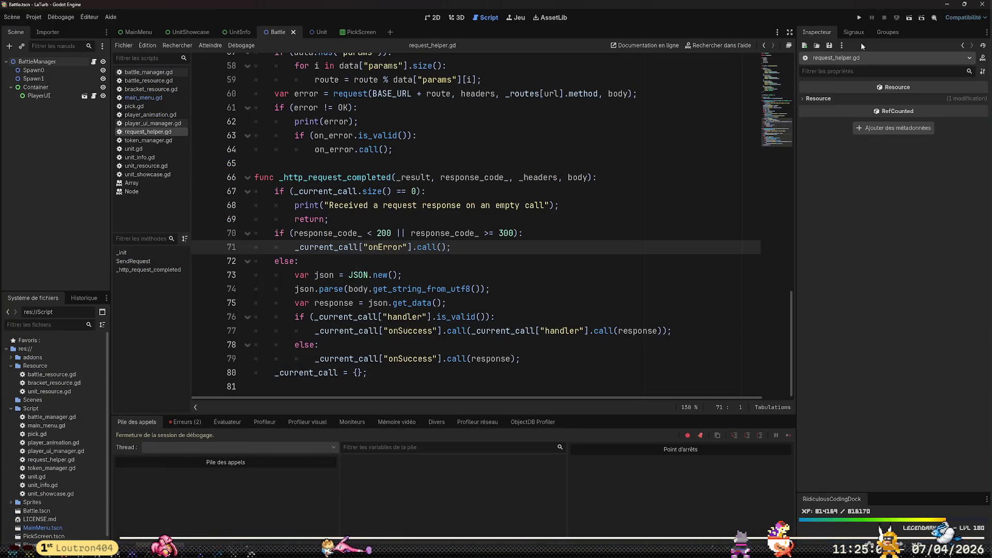
click(859, 18)
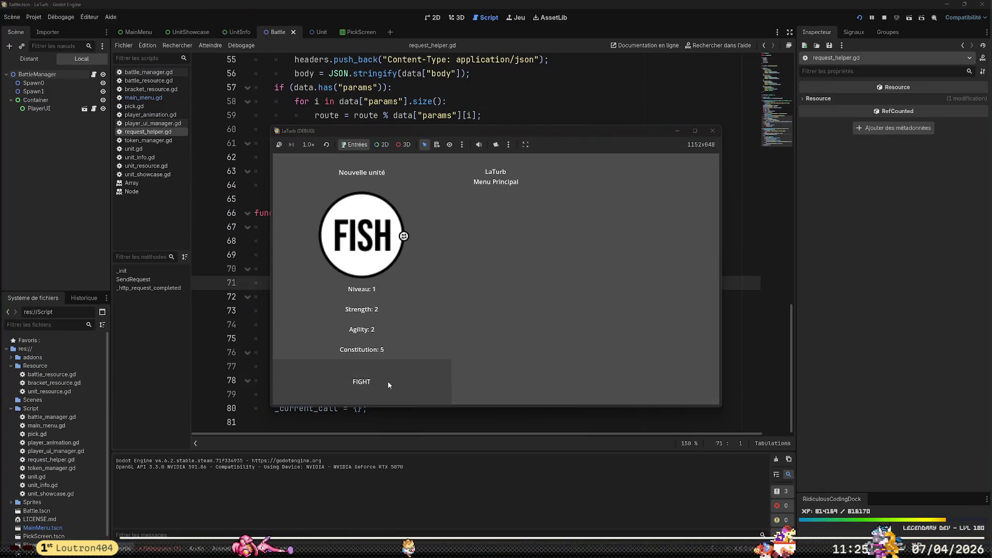
- Start a fight with the chosen unit and check the backend GetSpeed TypeError in VS Code
click(387, 381)
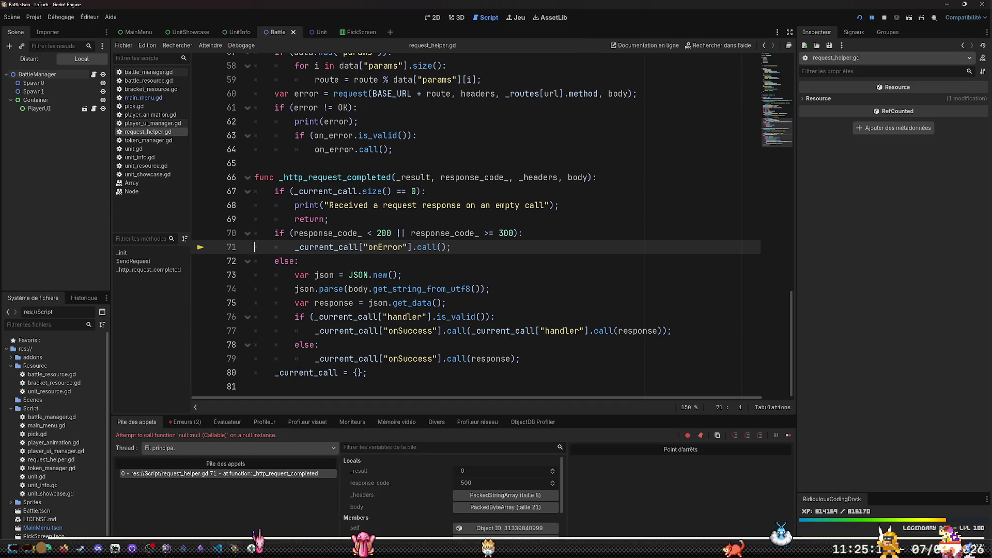
key(alt+Tab)
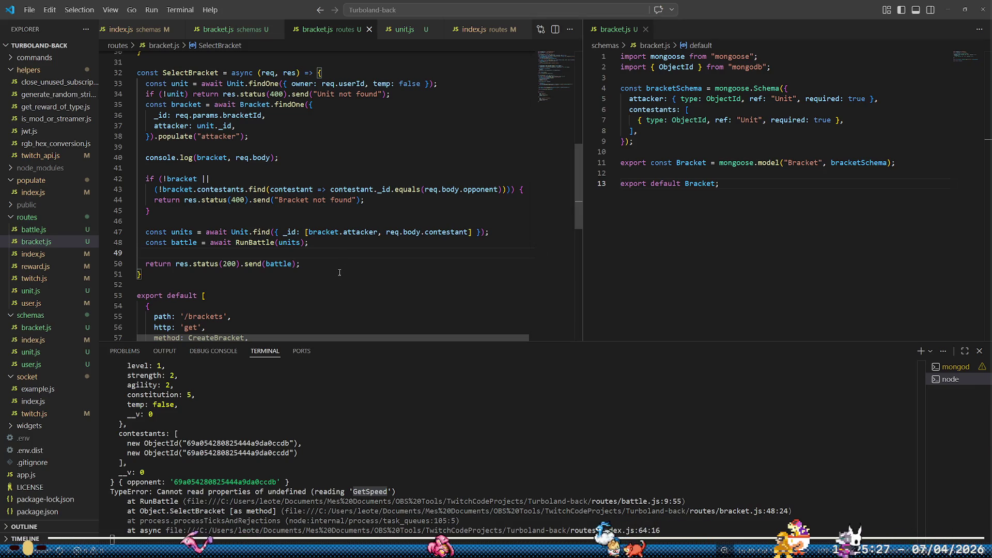
- Log the units with console.log(units) after the Unit.find line, drop the bracket log, and save
click(338, 231)
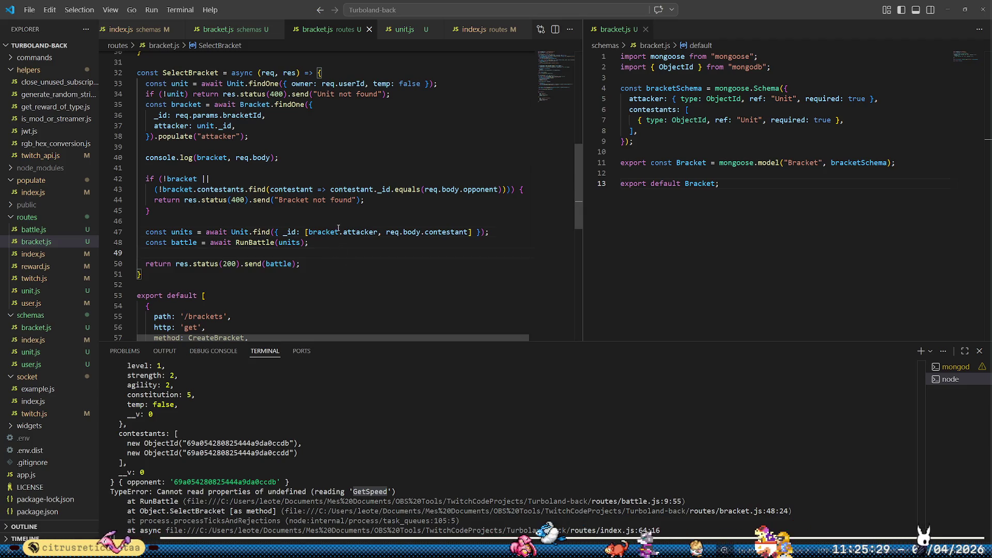
key(End)
key(Return)
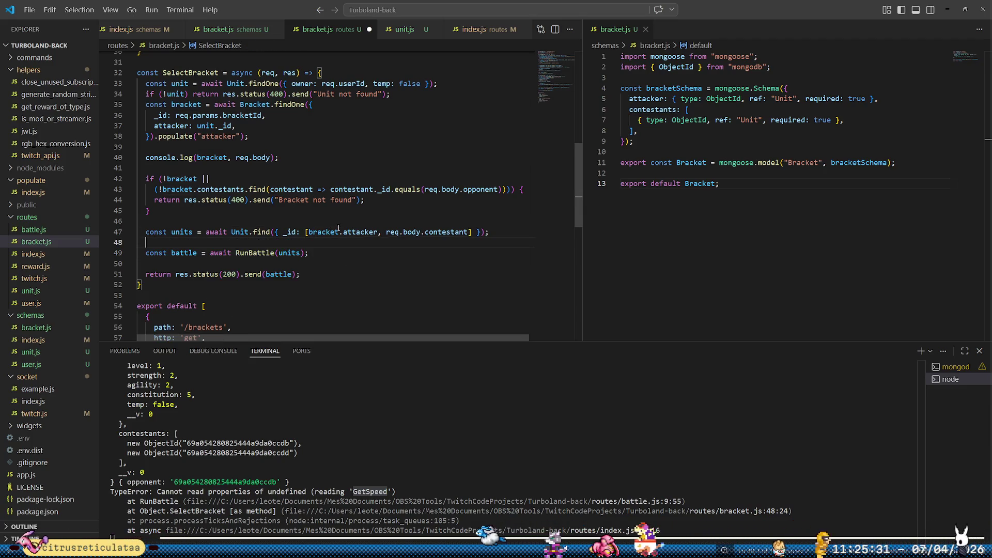
text(console.L)
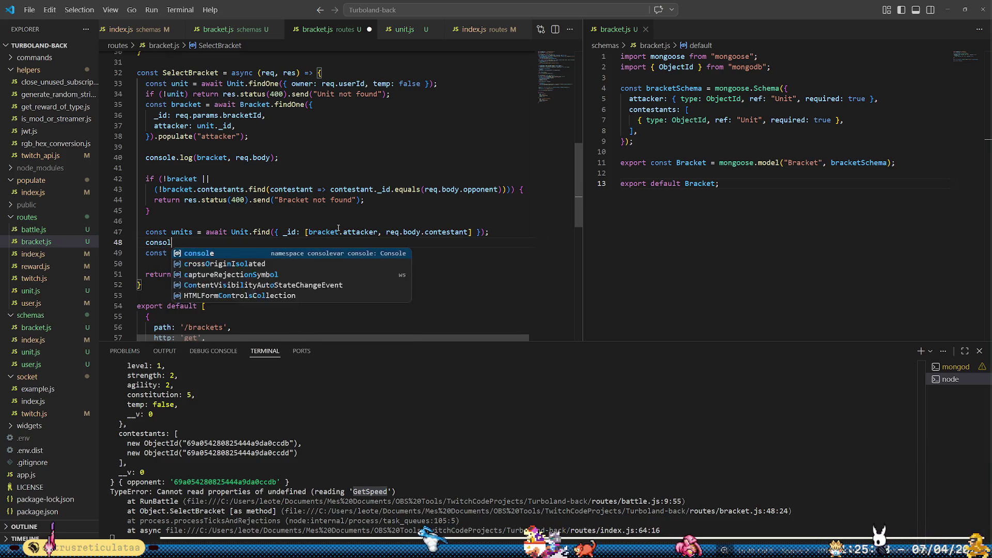
key(BackSpace)
text(log)
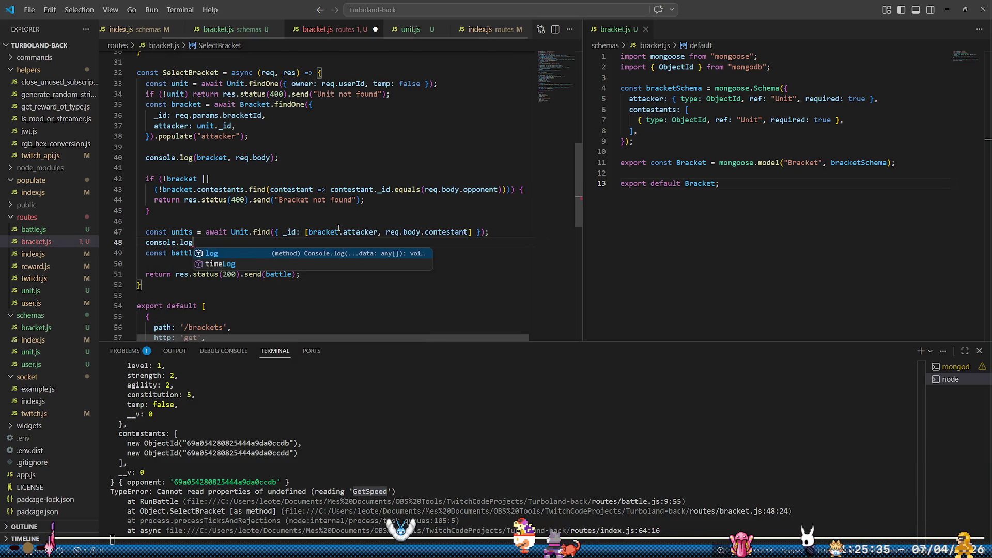
text(-)
text(units)
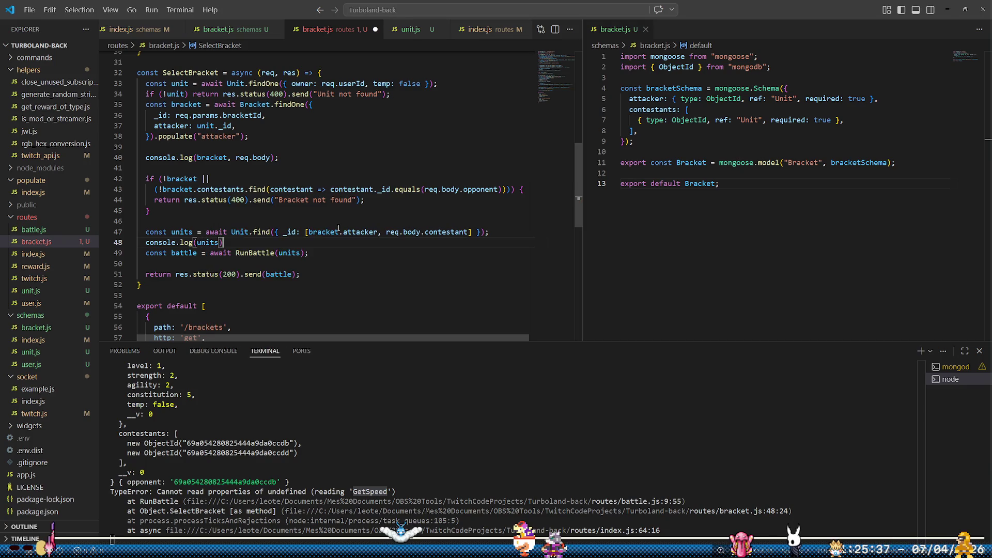
text();)
key(shift+Down)
key(shift+Down)
key(Delete)
key(ctrl+s)
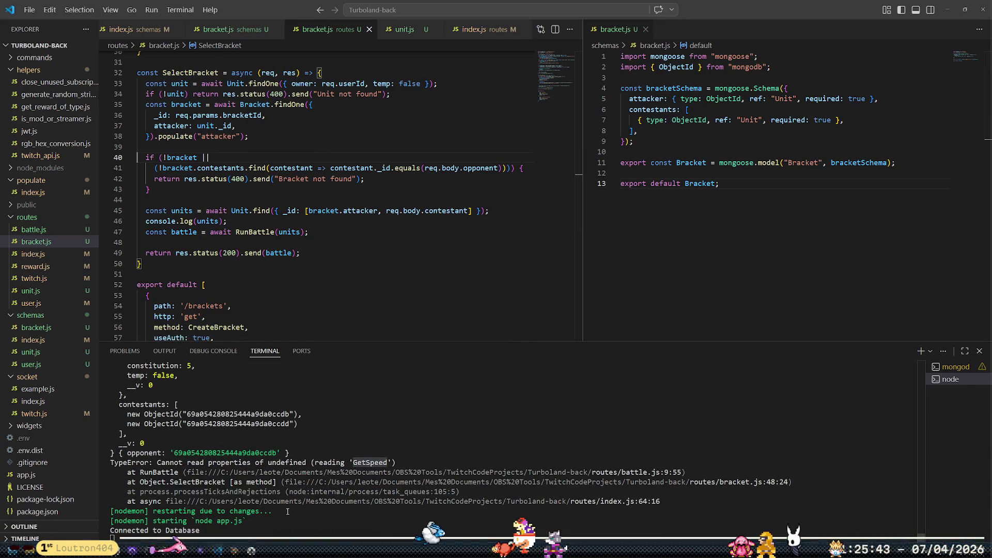
- Rerun the game in Godot, pick an opponent, and read the resulting server error
key(alt+Tab)
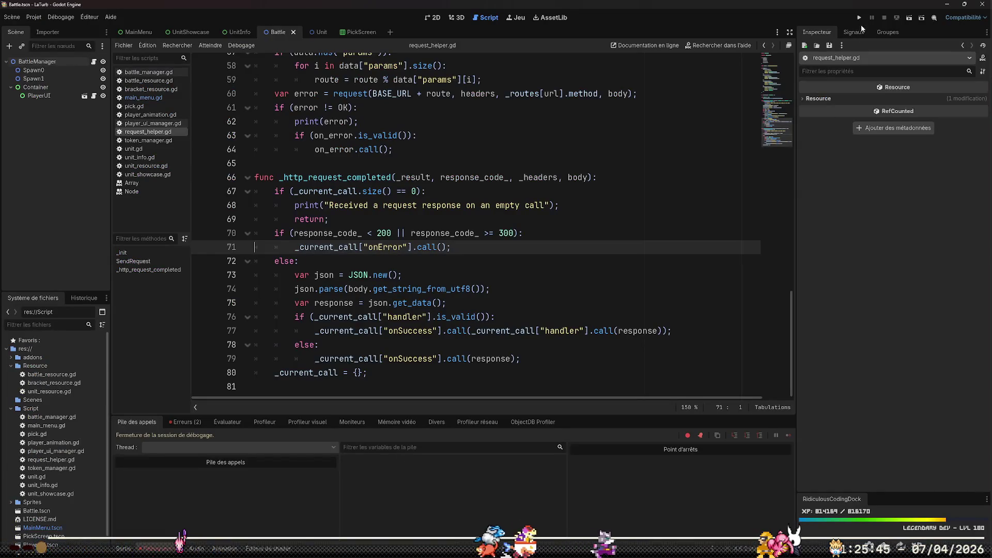
click(859, 18)
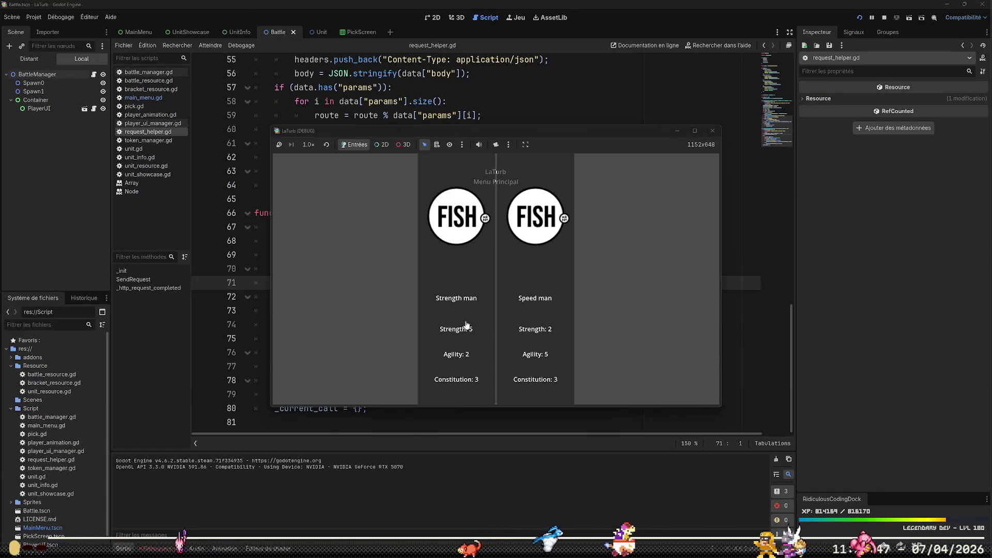
click(465, 326)
key(alt+Tab)
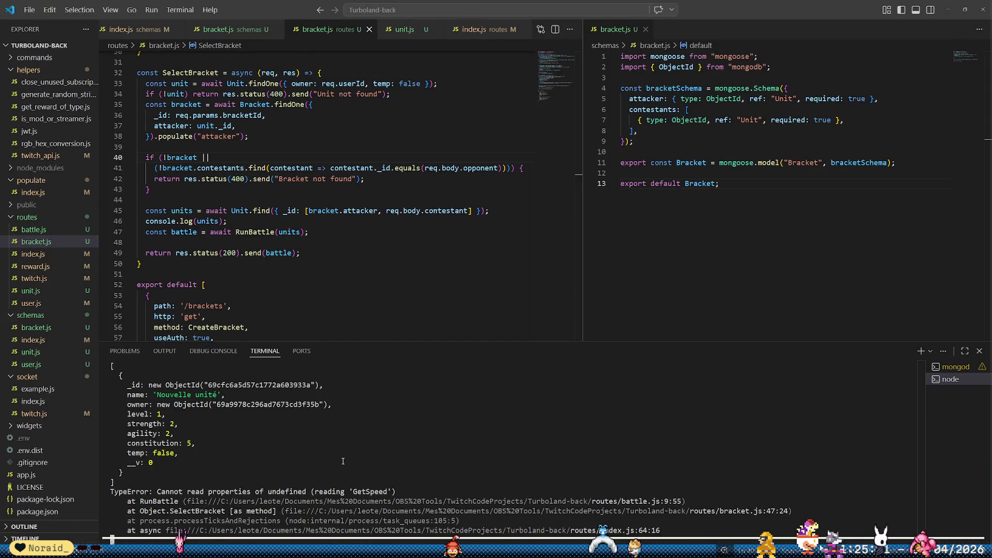
- Change the line 45 units query from req.body.contestant to req.body.opponent
scroll(343, 461, up, 1)
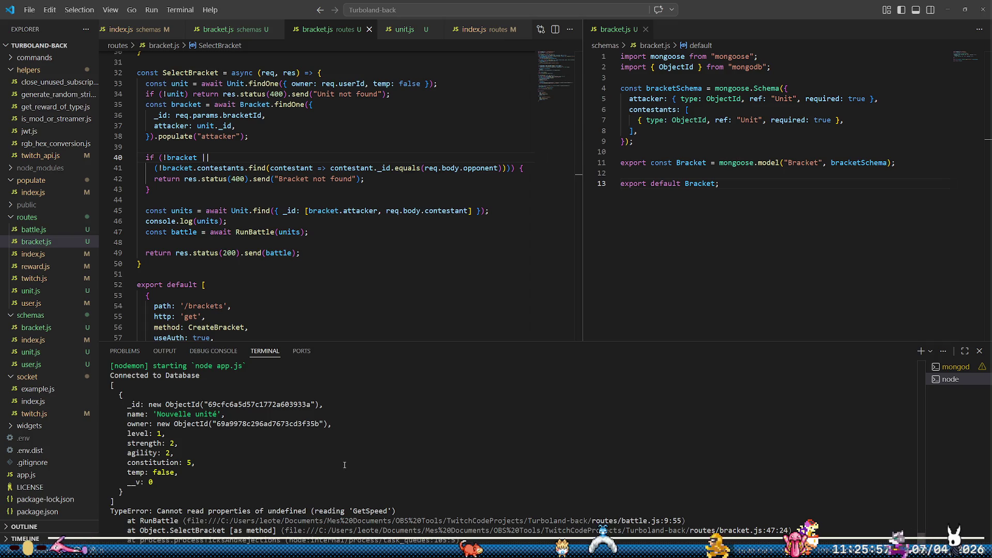
double_click(446, 210)
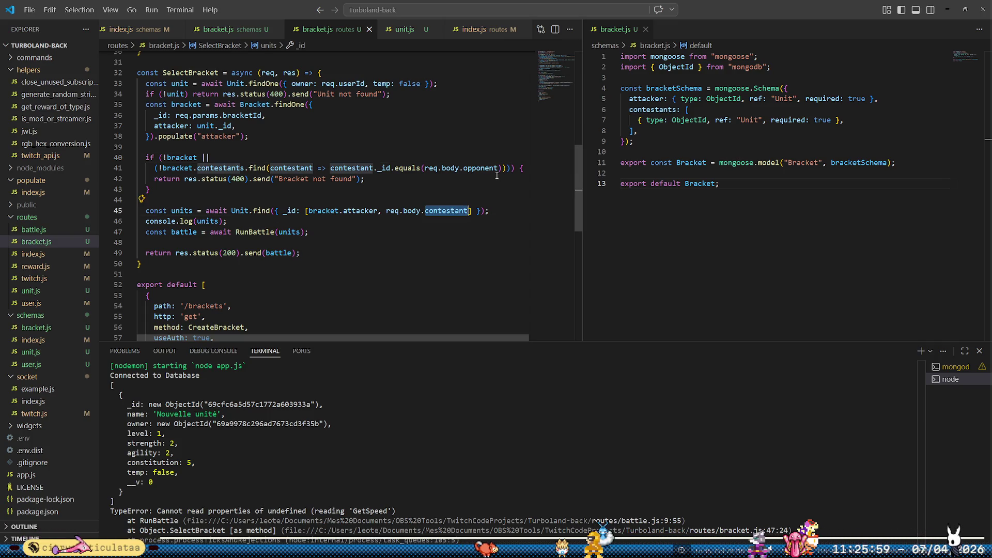
text(opp)
key(Tab)
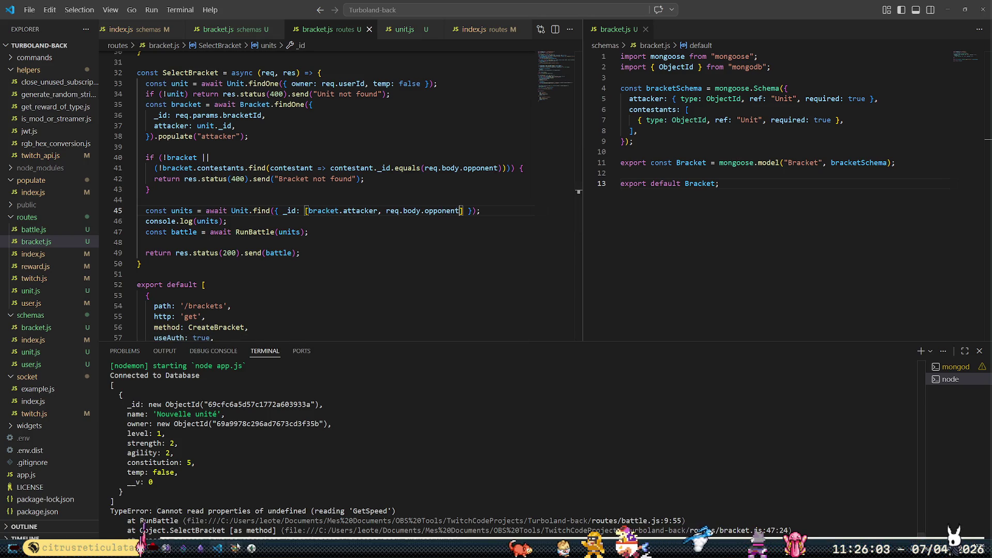
mouse_move(235, 548)
click(301, 486)
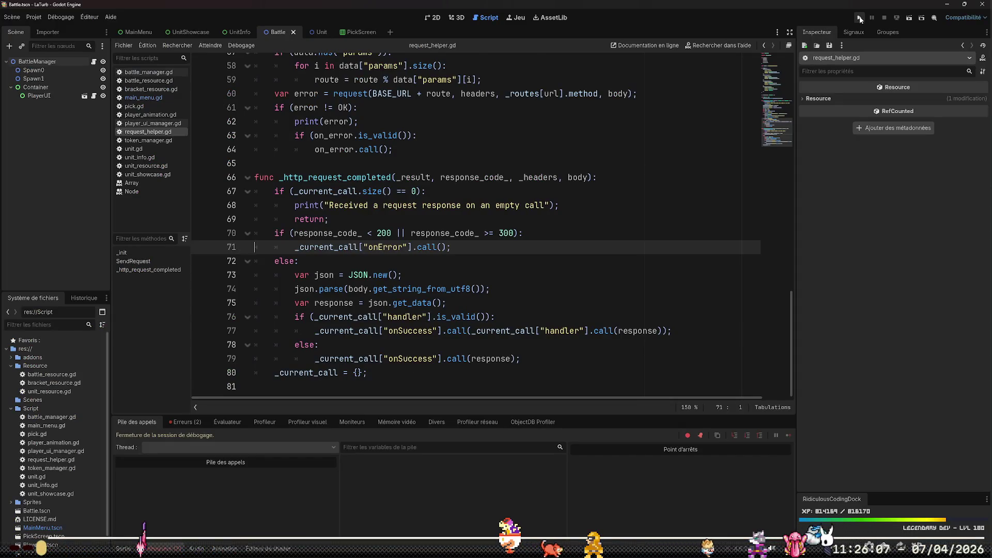
- Run the Strength man versus Nouvelle unité auto-battle, then close the game and return to request_helper.gd
click(859, 18)
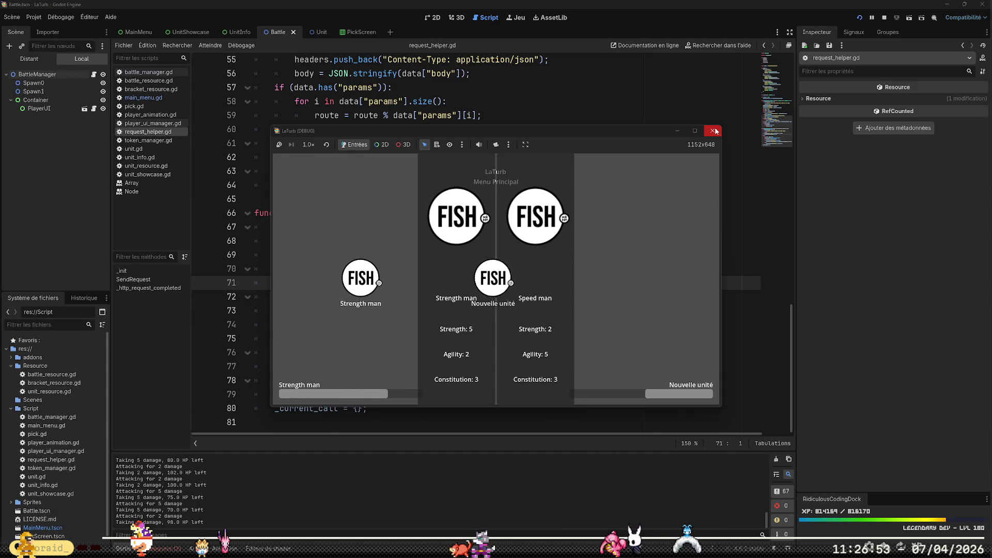
click(714, 131)
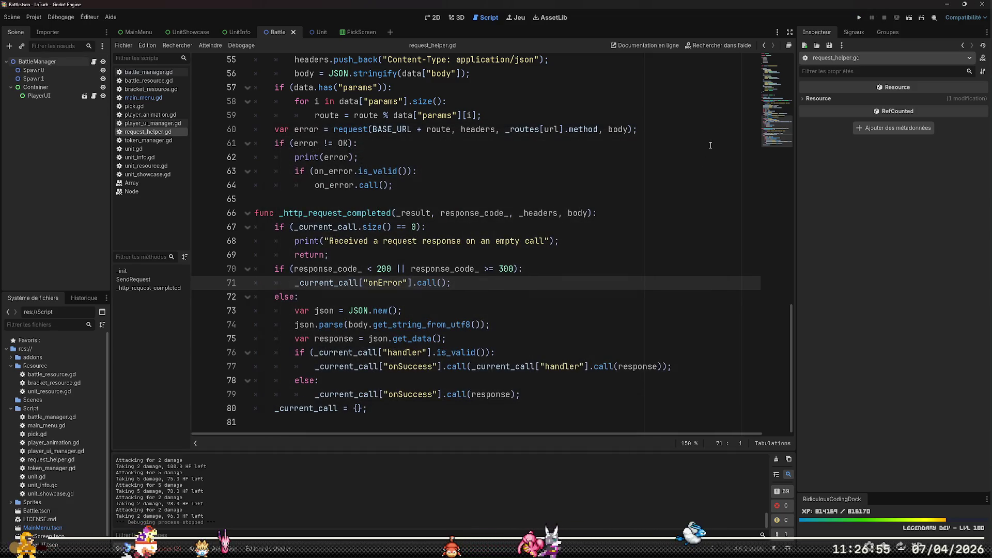
click(570, 309)
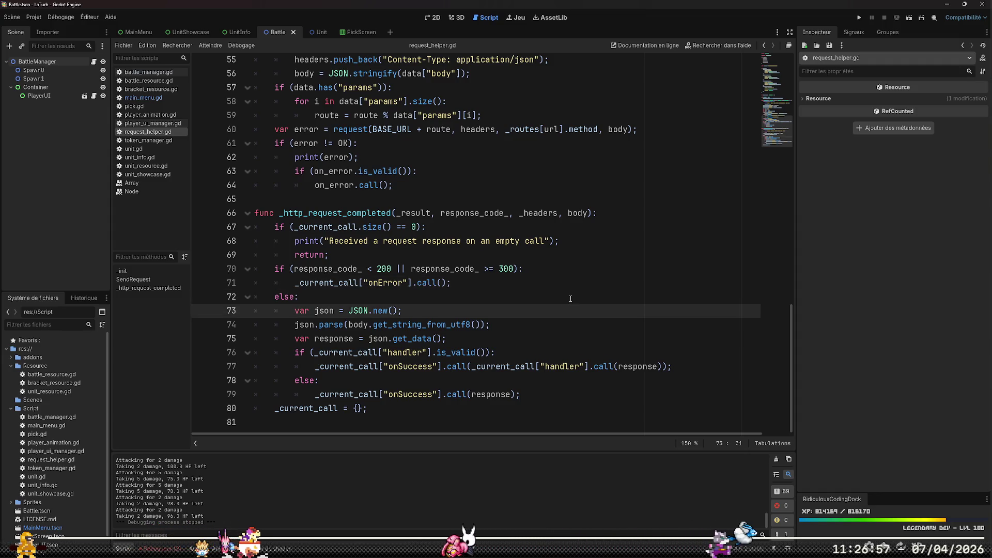
key(Up)
key(Up)
key(Up)
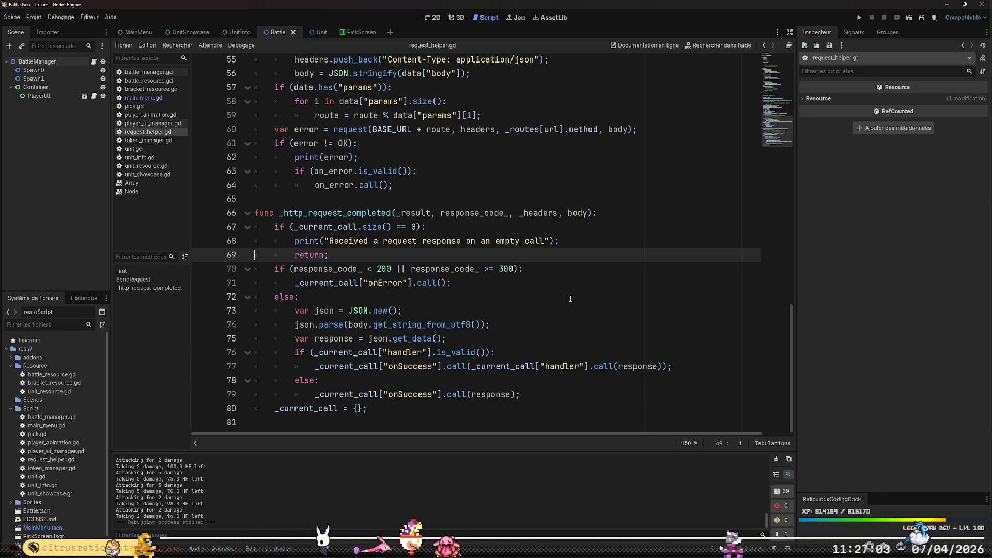
click(158, 99)
key(Up)
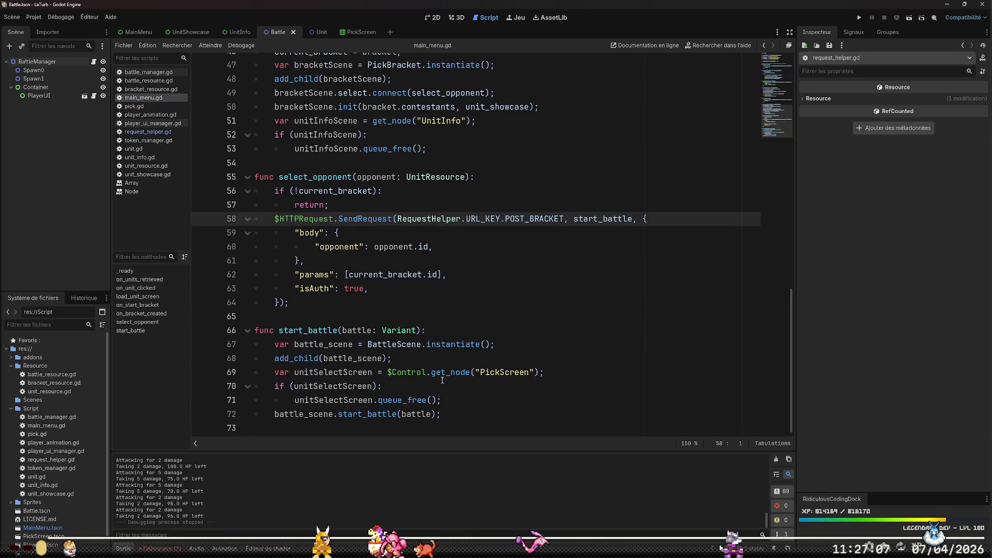
click(439, 374)
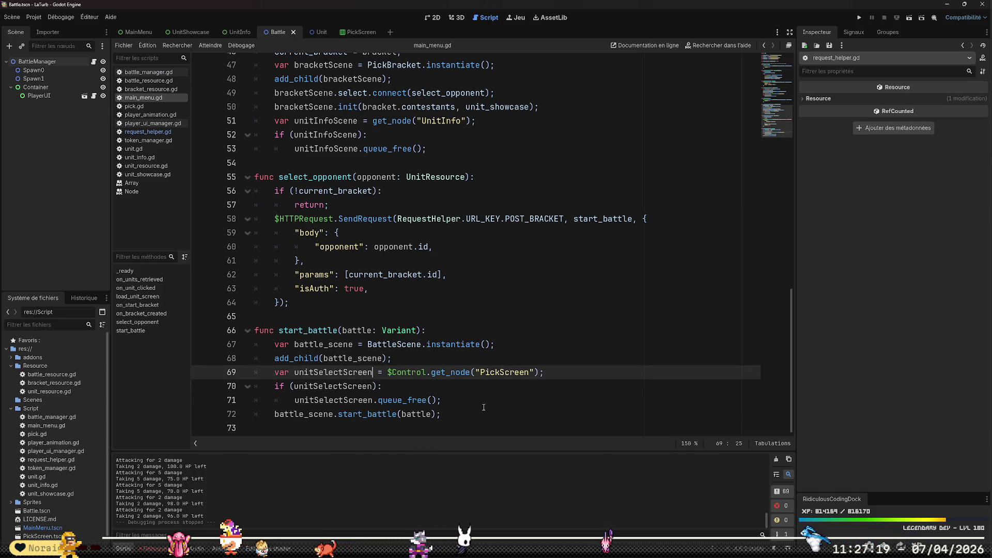
key(ctrl+shift+Left)
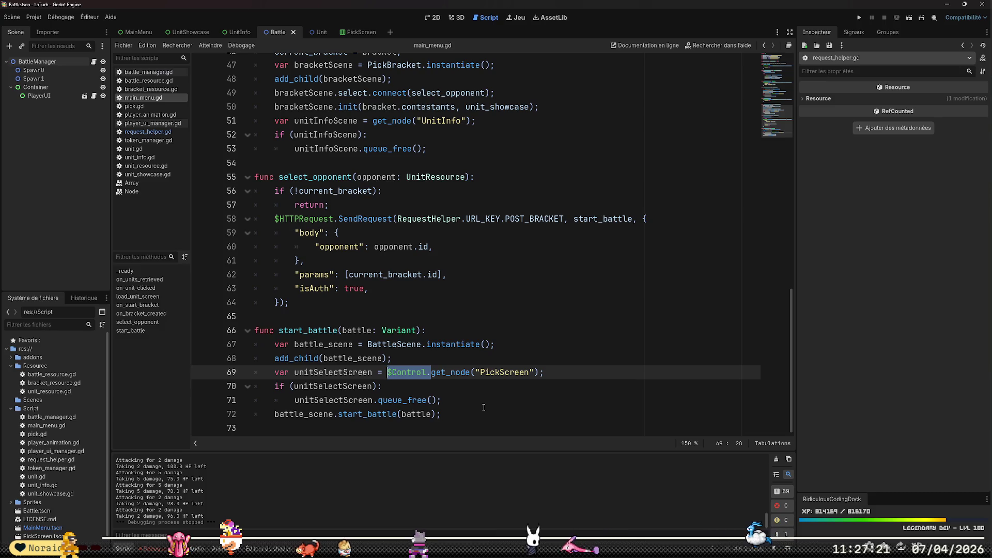
key(BackSpace)
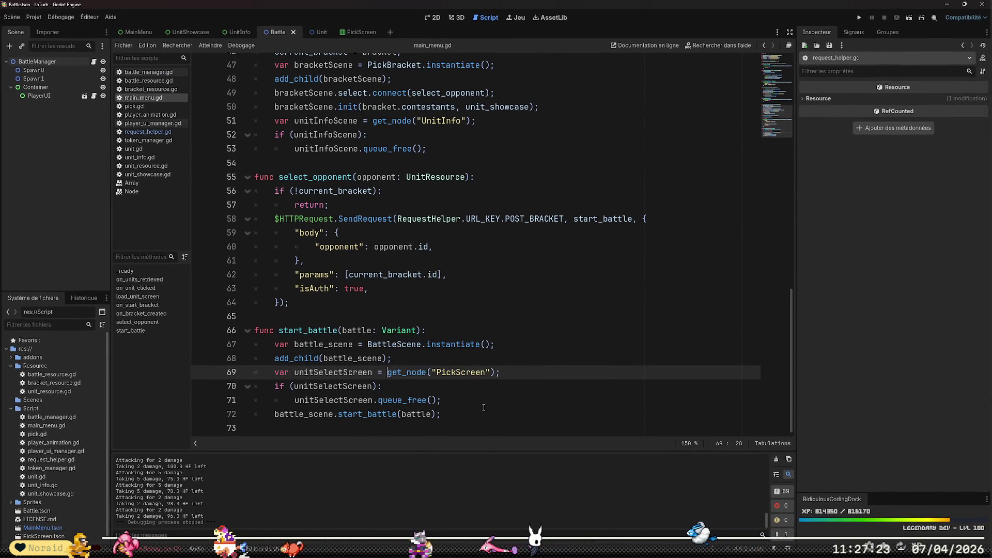
scroll(455, 386, up, 3)
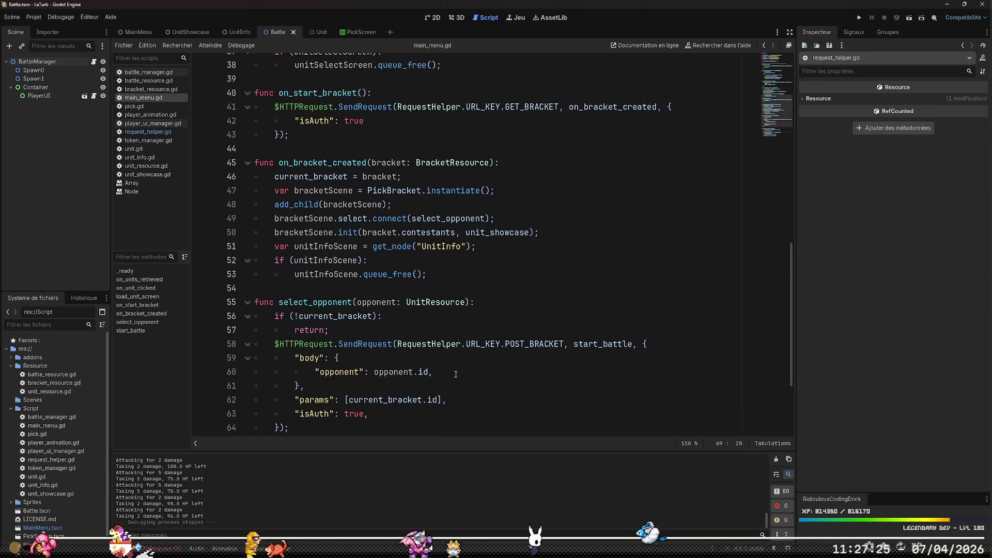
scroll(480, 302, down, 3)
scroll(480, 320, up, 5)
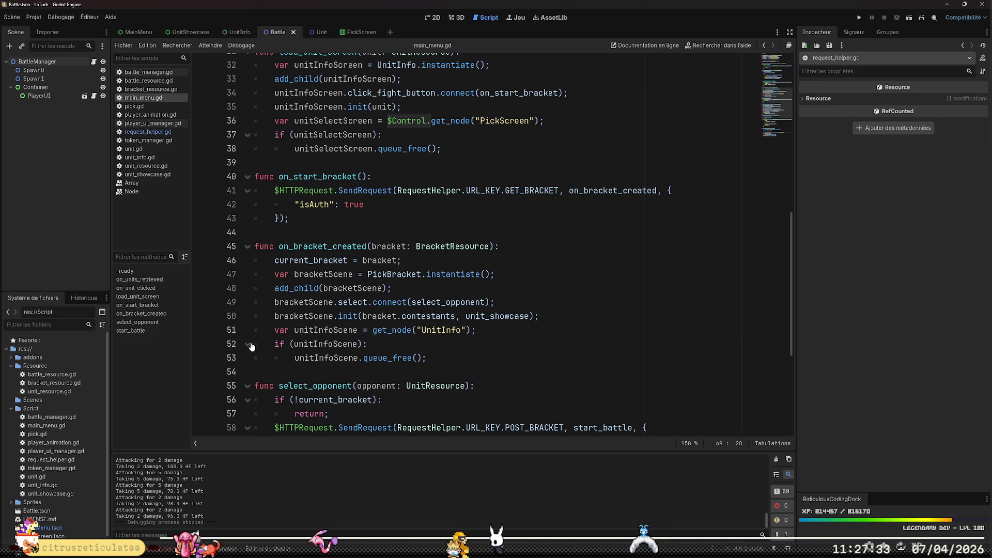
click(278, 288)
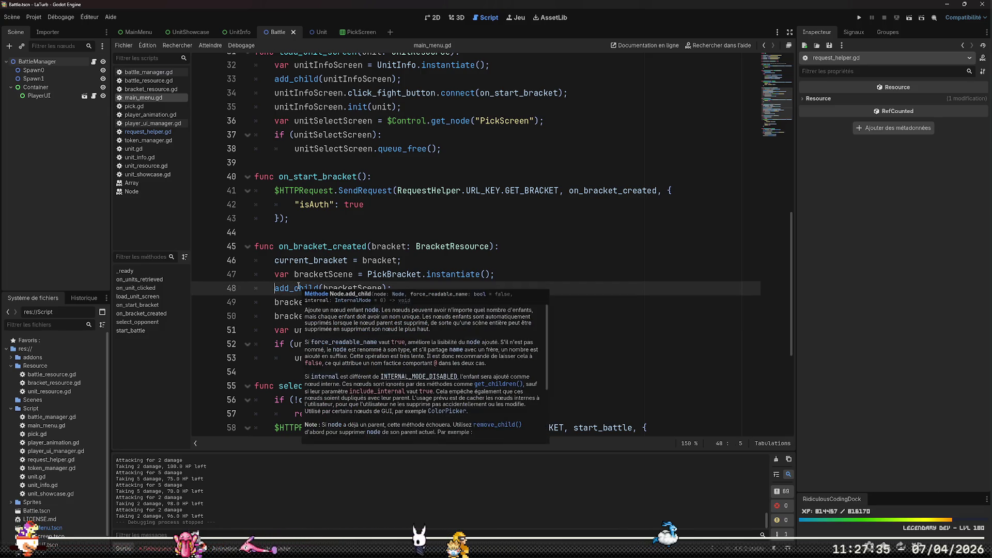
- Prefix line 48 with $Control., run the game, pick an opponent, and inspect the server error
text($Contr)
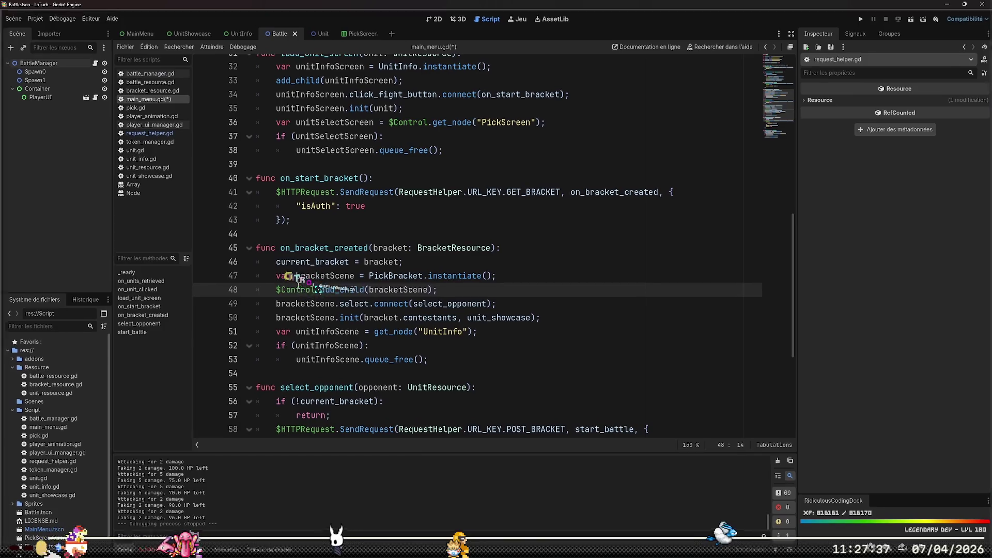
text(ol.)
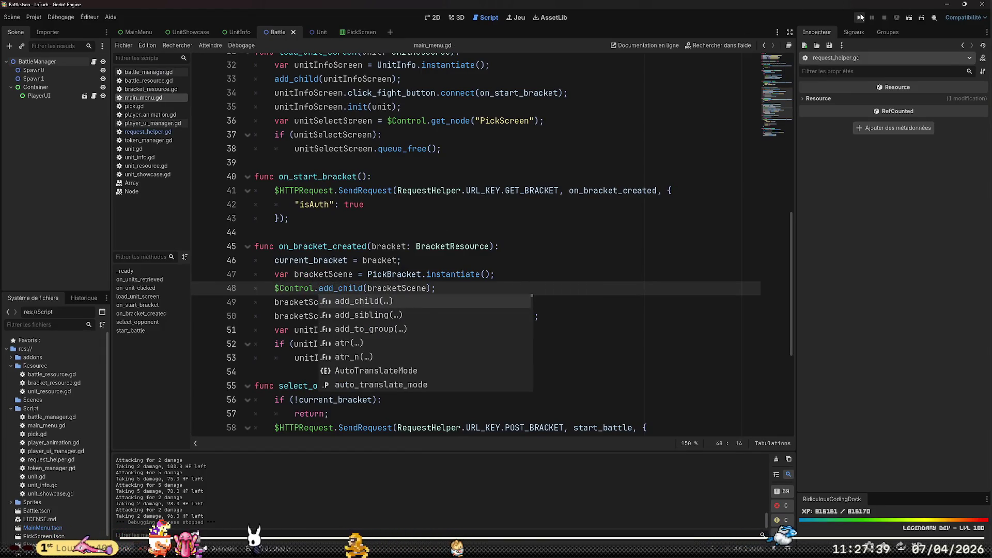
click(860, 17)
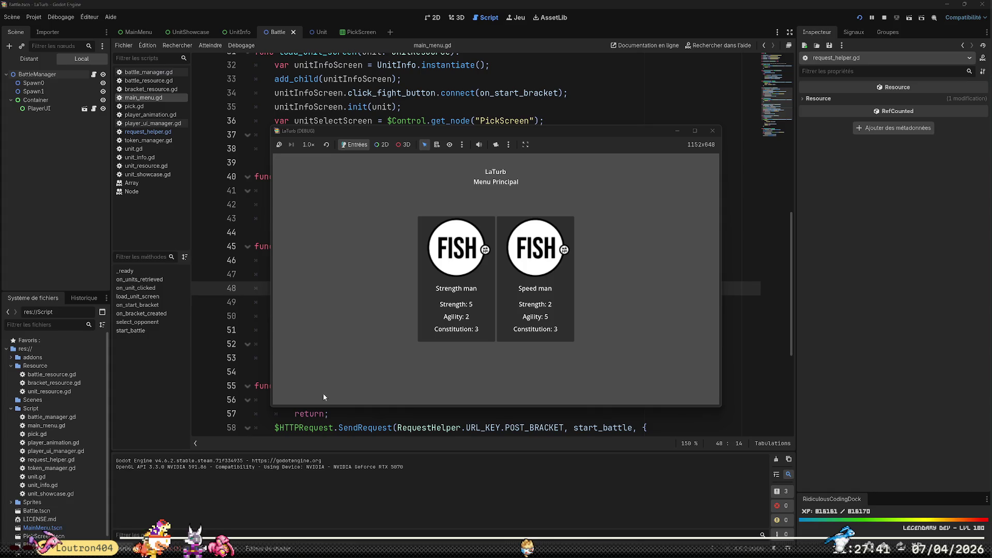
click(458, 268)
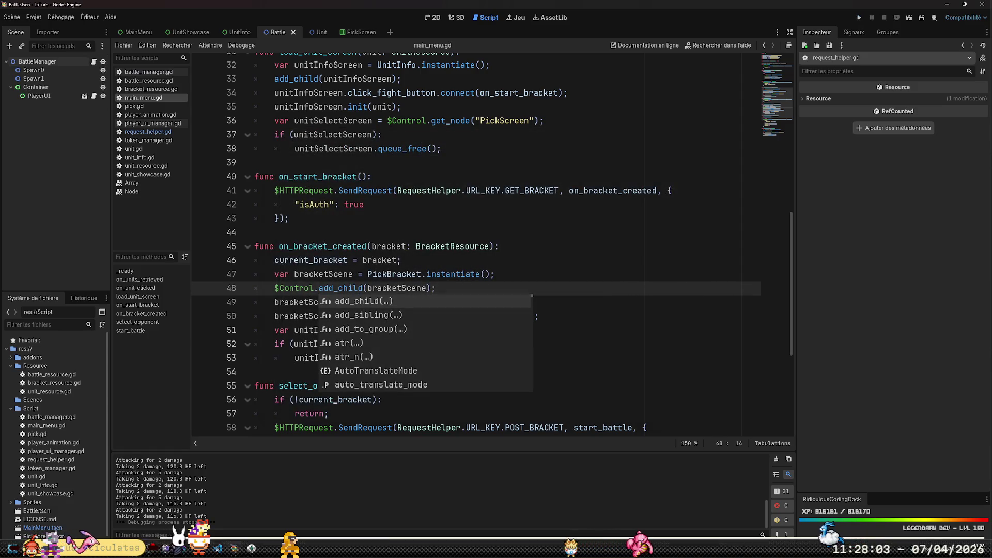
key(alt+Tab)
click(265, 277)
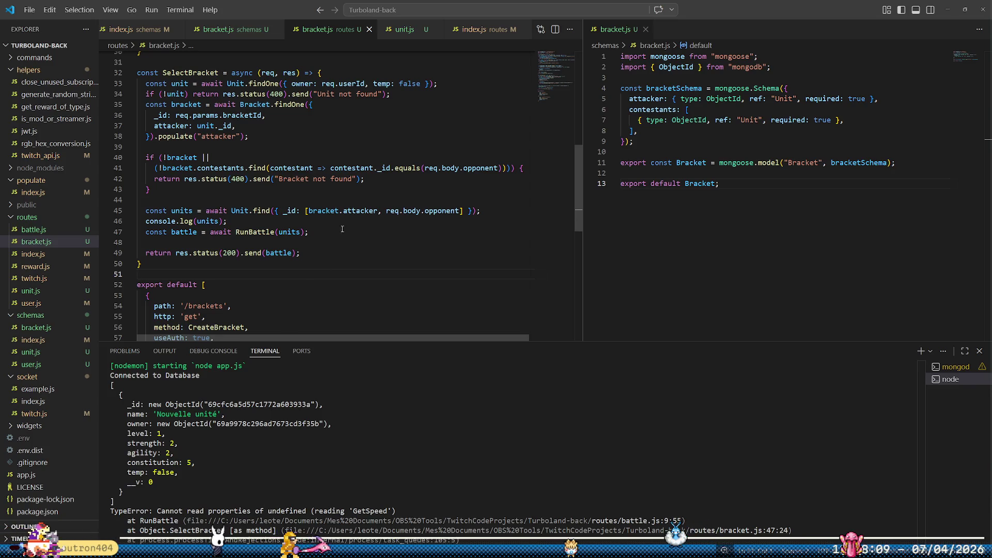
- Add an await bracket.delete() line after the RunBattle call in routes/bracket.js
scroll(334, 241, up, 1)
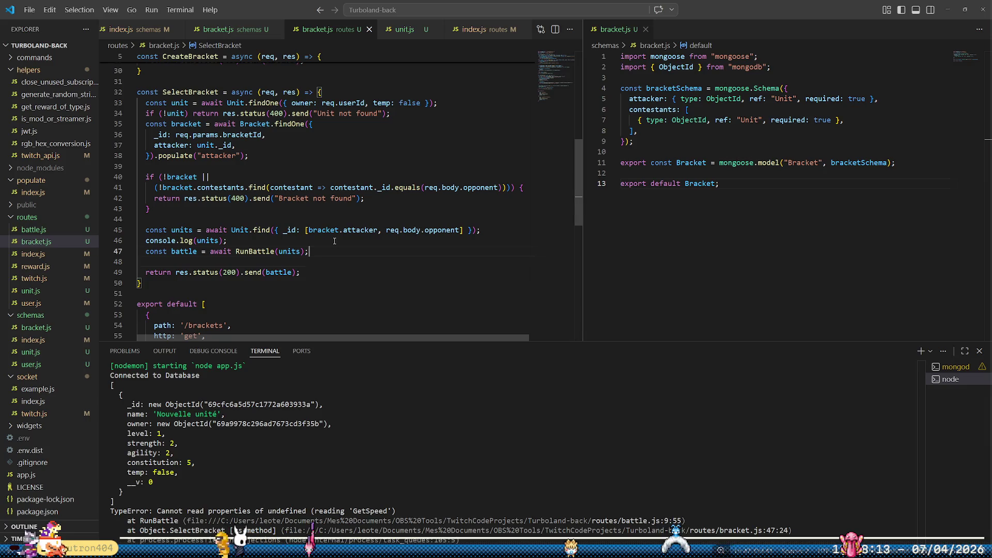
key(Return)
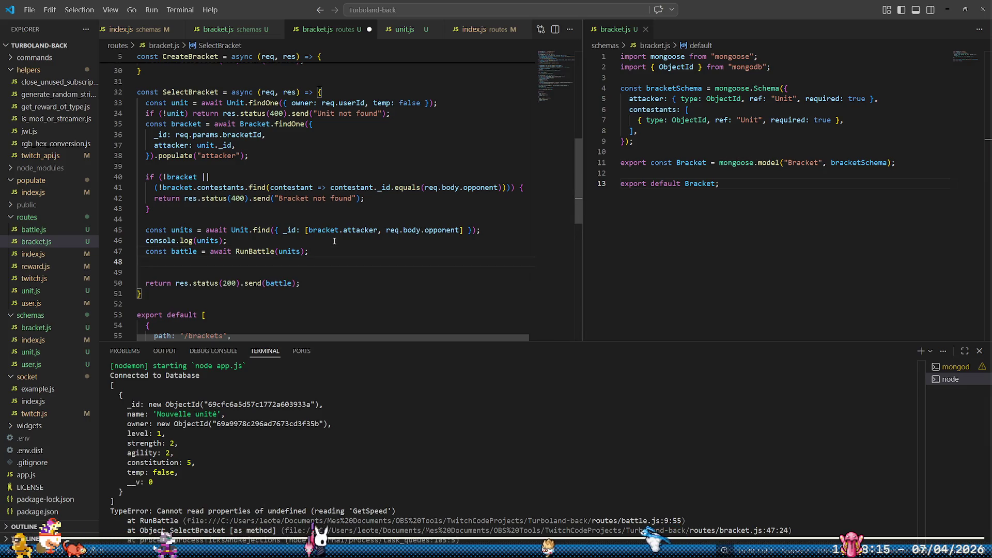
key(Return)
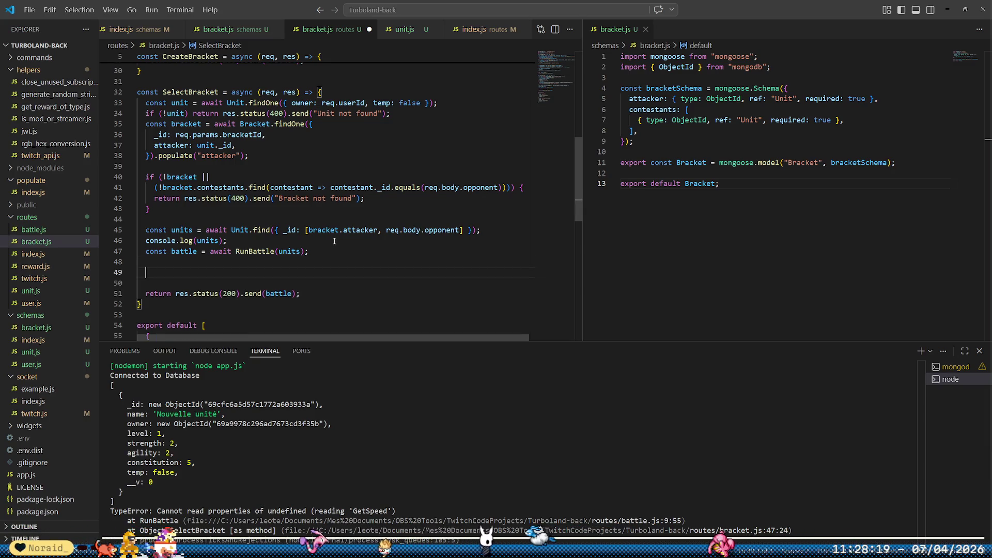
text(await bracket.delete)
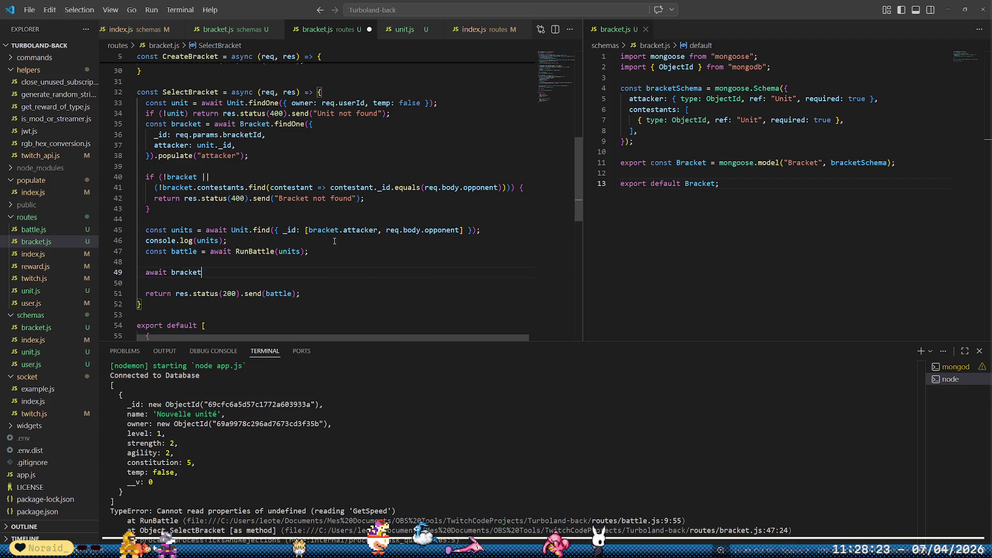
text(();)
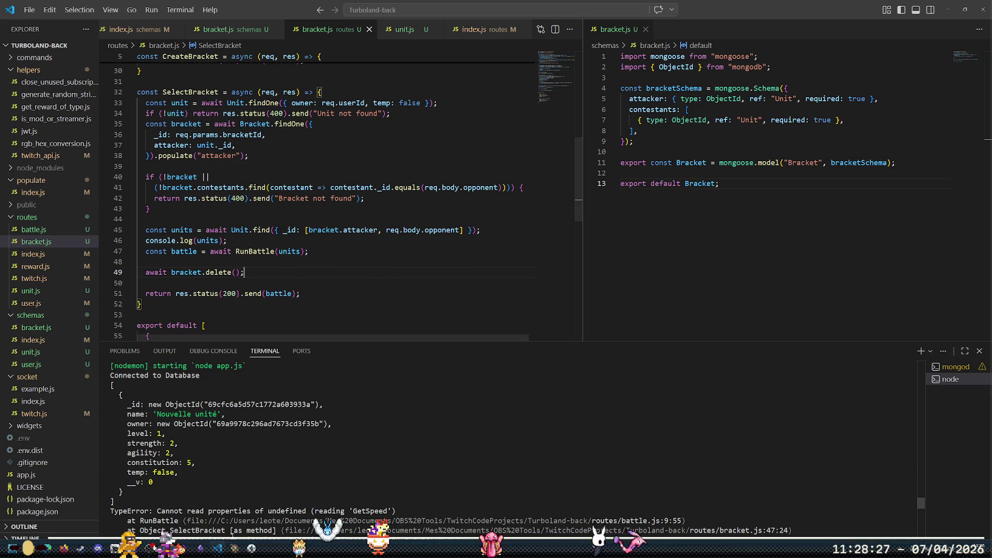
key(alt+Tab)
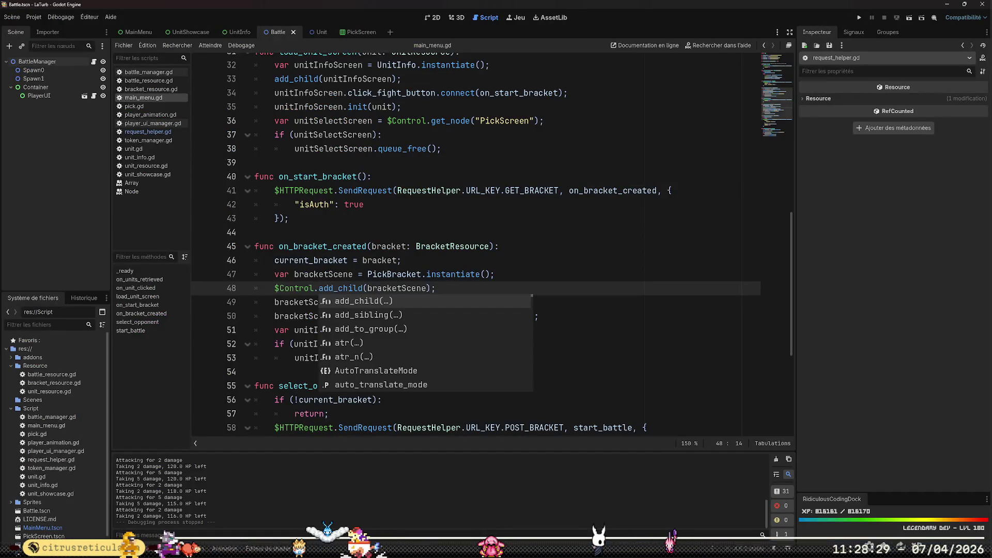
- Check the brackets collection in Compass, rerun the game against Speed man, and view the server output
key(alt+Tab)
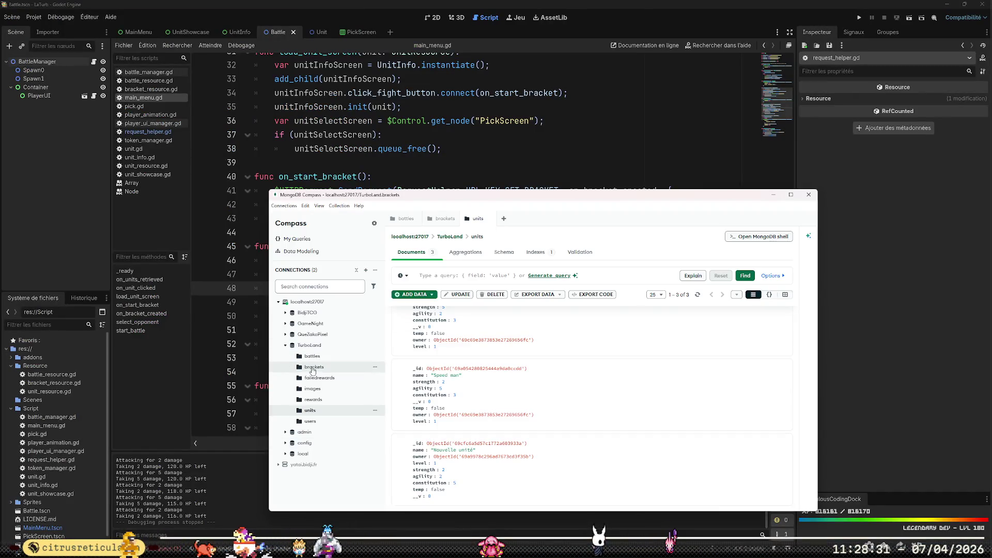
click(312, 368)
click(859, 17)
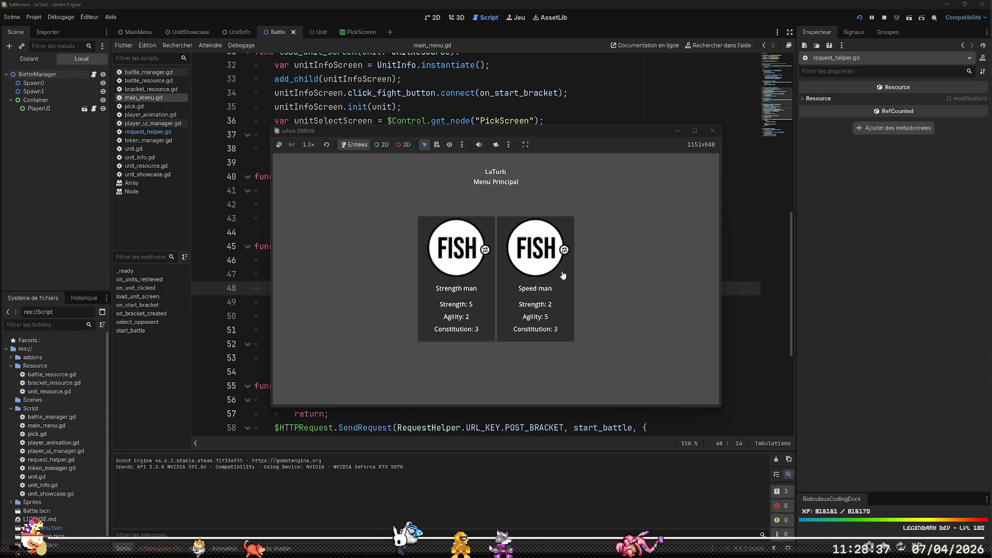
click(528, 256)
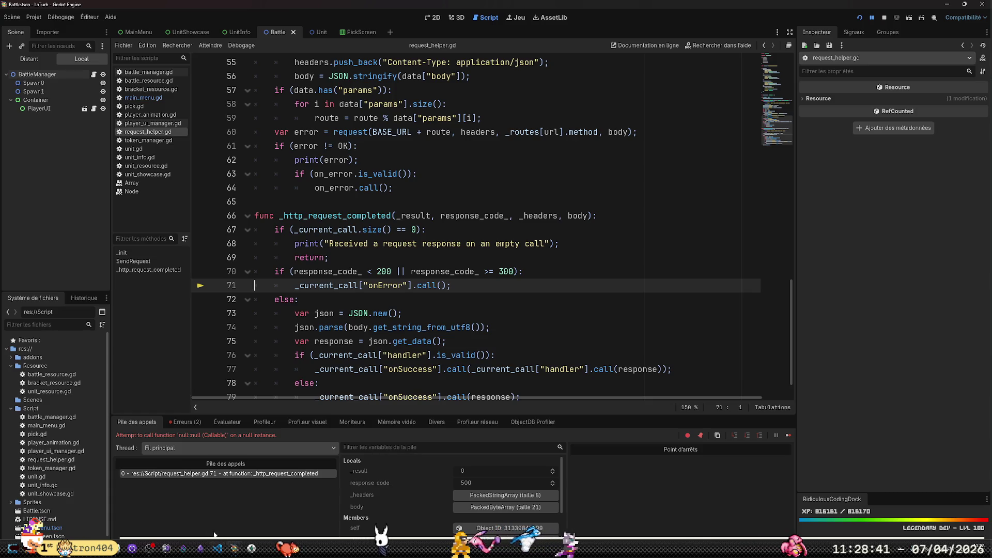
key(alt+Tab)
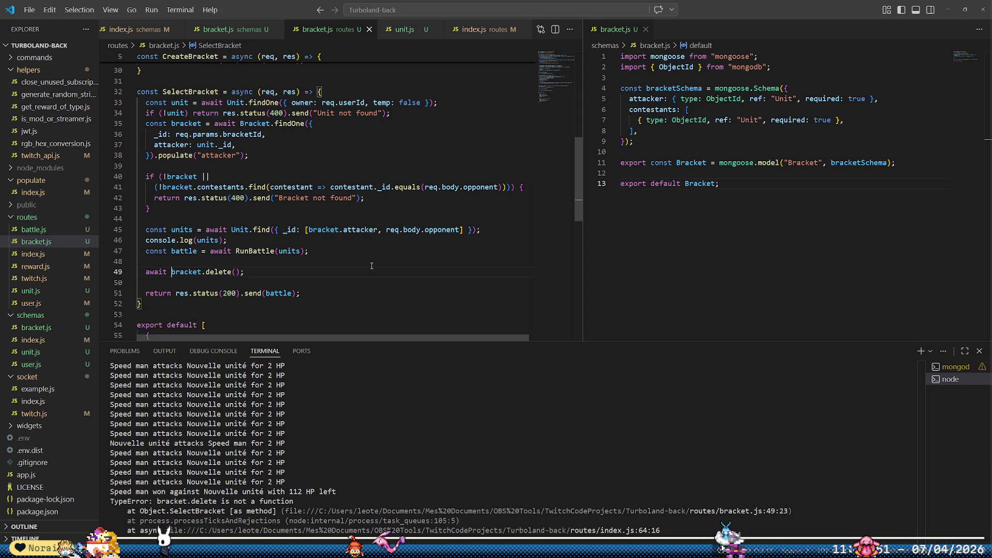
- Replace bracket.delete() with Bracket.deleteOne({ _id: bracket._id }) and save the route
key(shift+alt+Right)
key(shift+alt+Right)
key(shift+alt+Right)
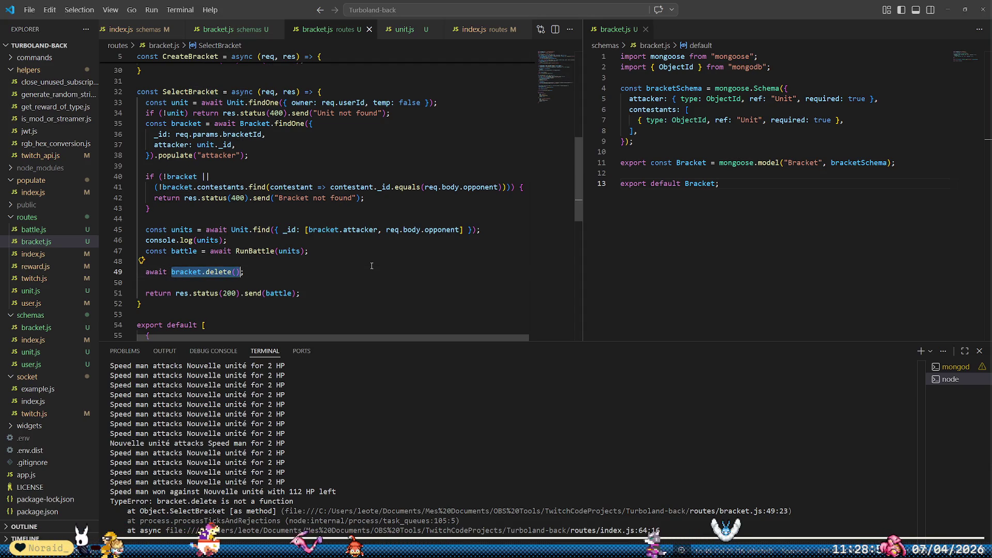
text(Bracket.deleteOne)
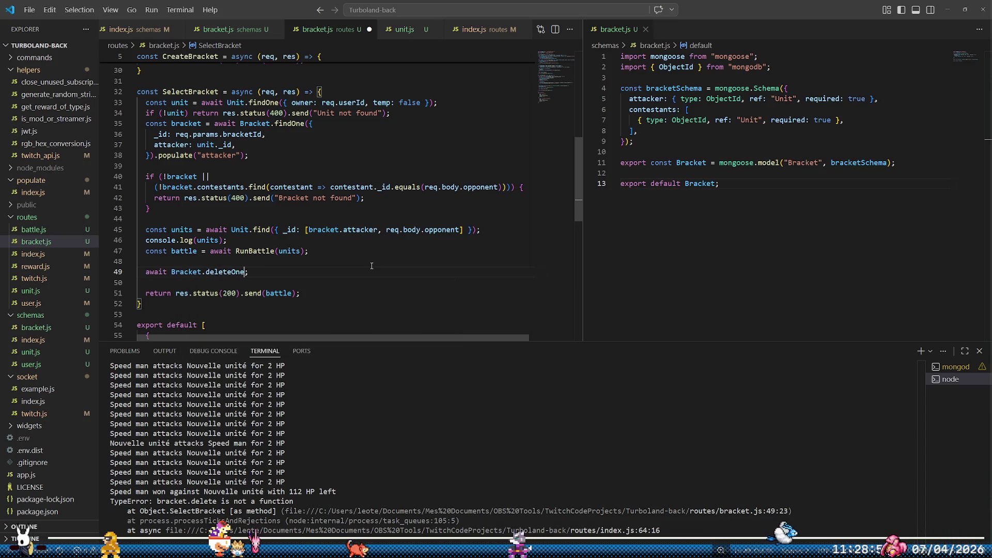
text(({ _i)
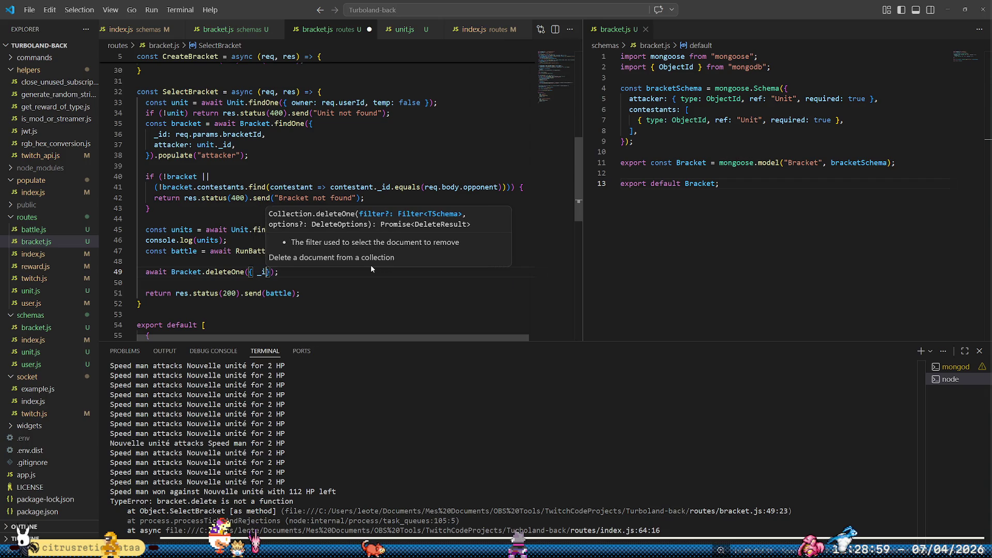
text(d: bracket._id)
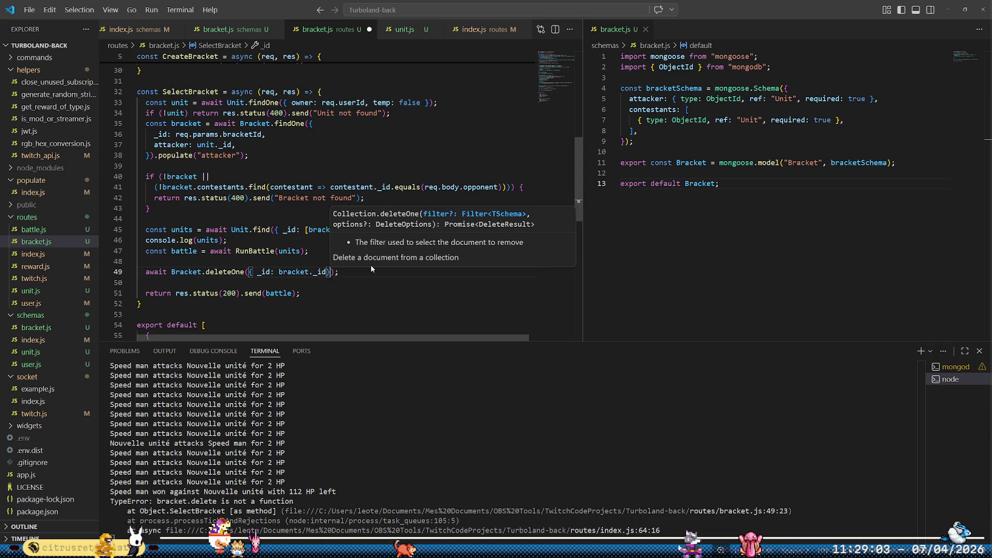
key(ctrl+s)
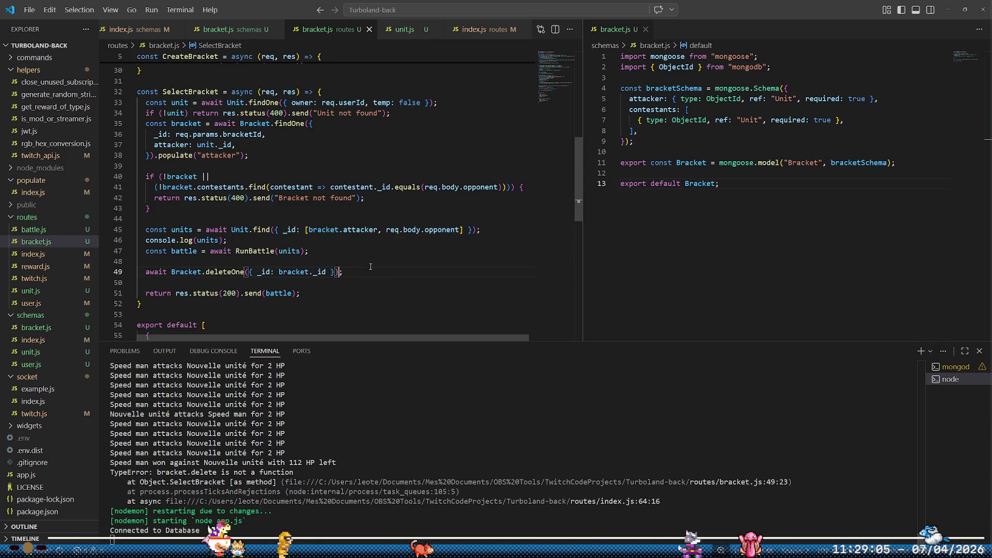
- Comment out the battle winner console log on line 31 of battle.js and save it
double_click(235, 452)
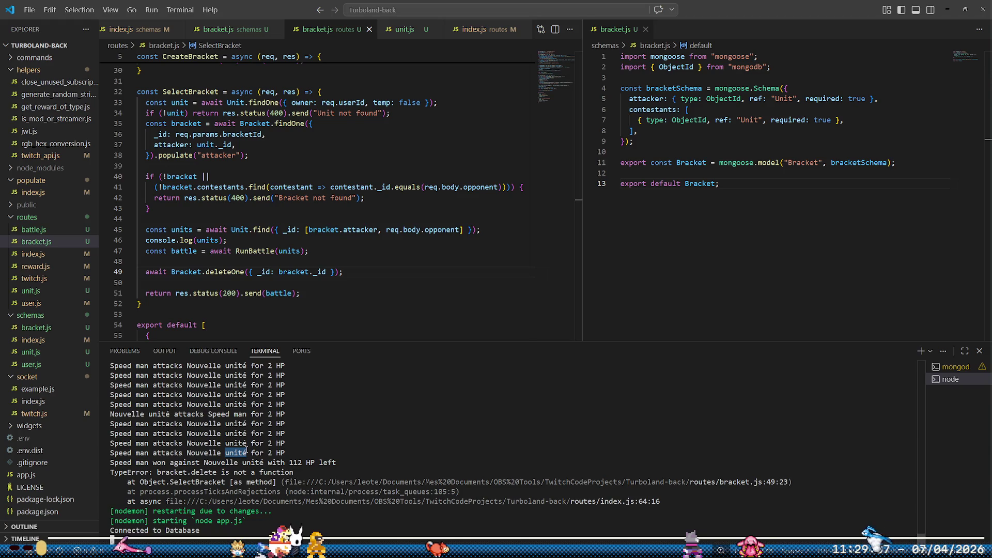
click(34, 229)
scroll(308, 275, down, 3)
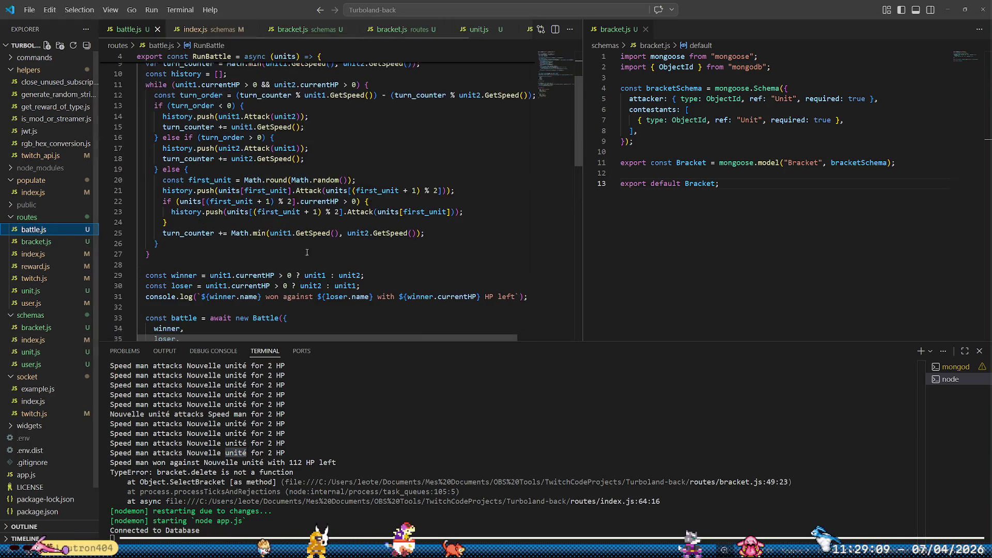
scroll(336, 263, down, 2)
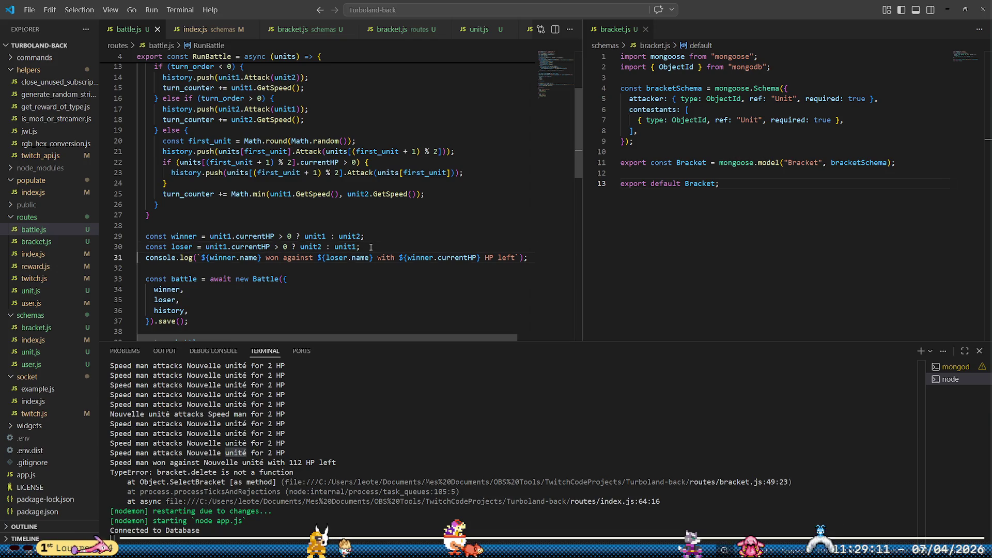
key(ctrl+slash)
key(ctrl+s)
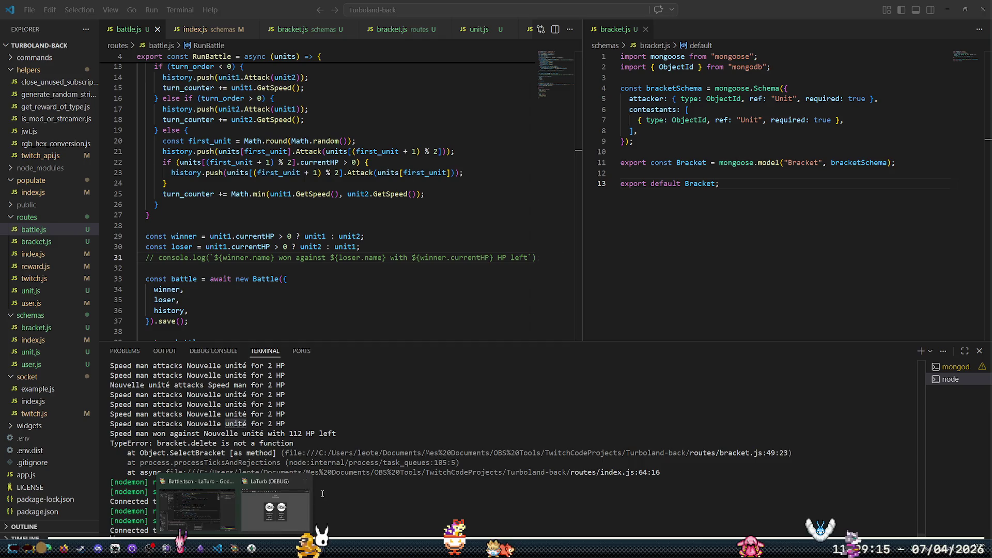
key(alt+Tab)
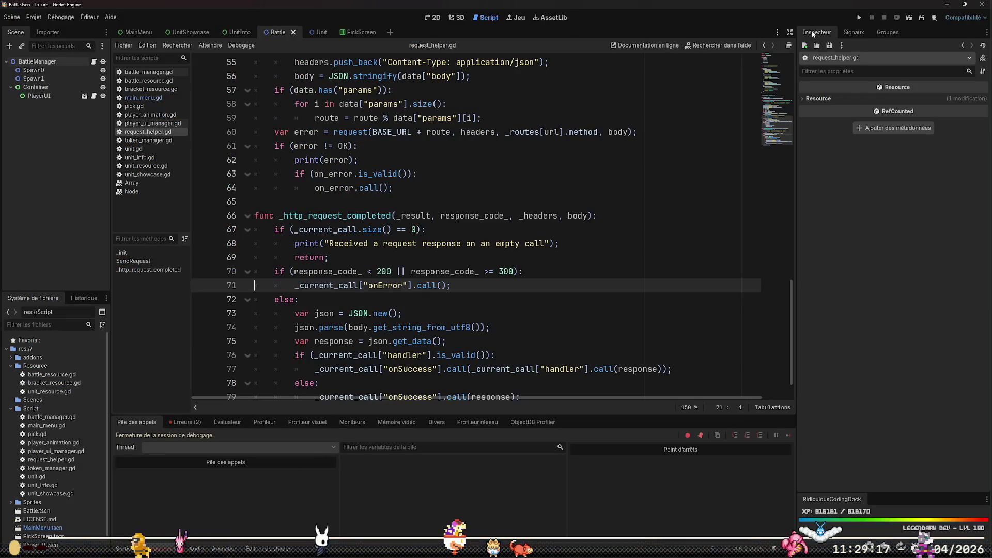
- Run the game, start a bracket, and refresh the brackets collection in Compass
click(858, 18)
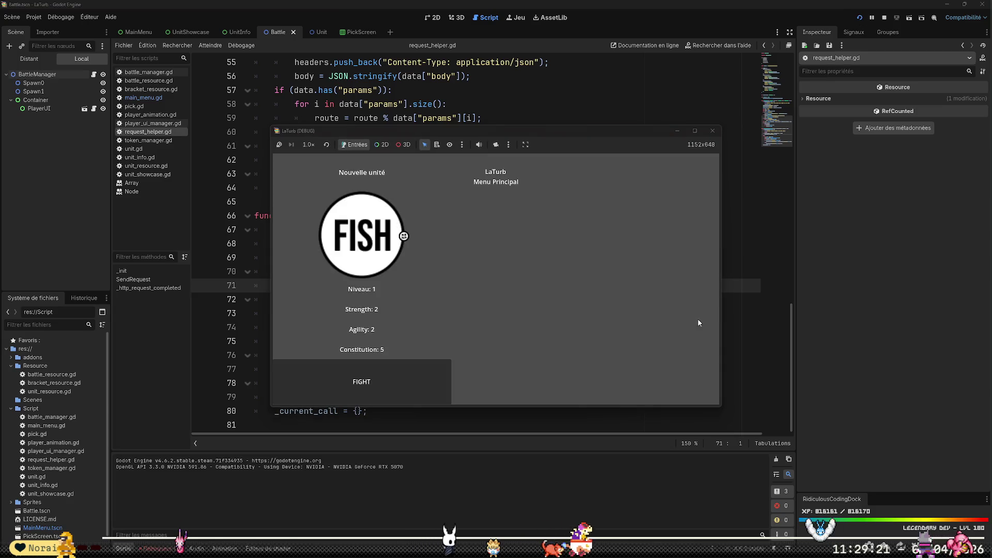
click(393, 385)
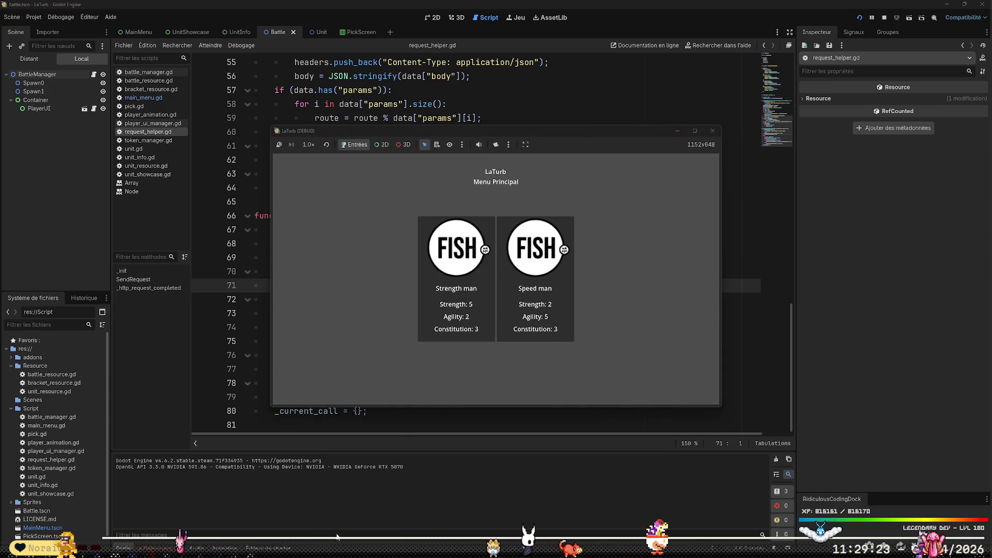
click(235, 548)
click(698, 295)
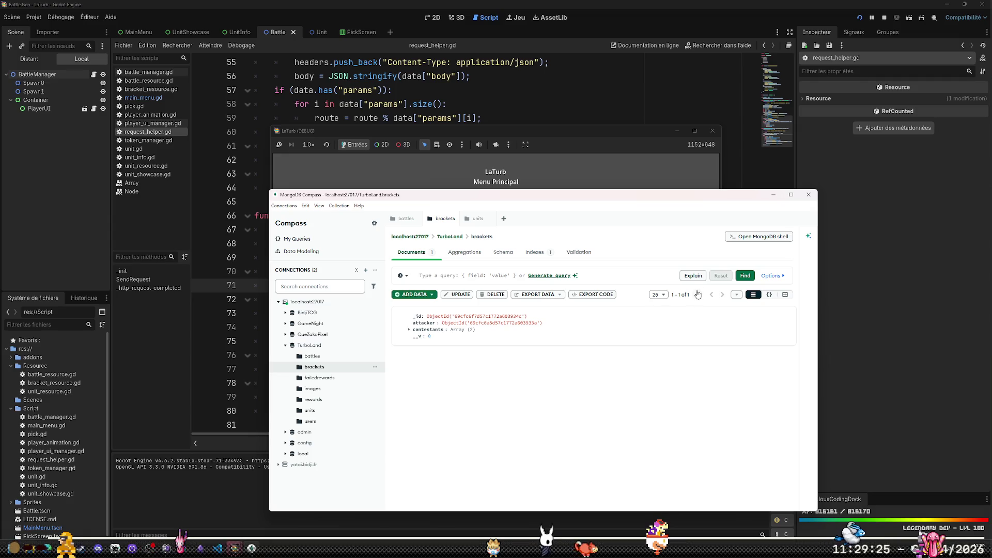
- Battle Strength man, refresh brackets to confirm the bracket was deleted, and close the game
click(561, 139)
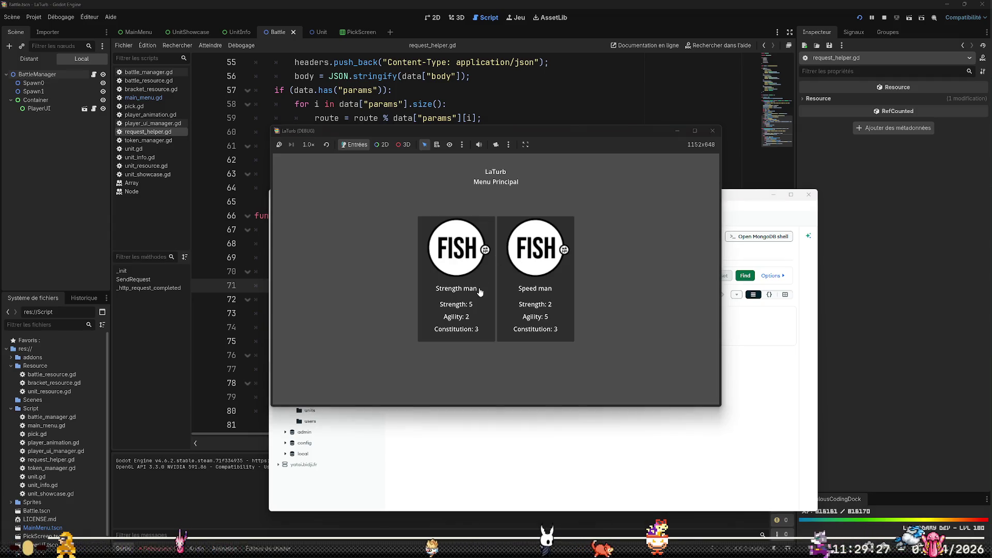
click(480, 292)
click(749, 310)
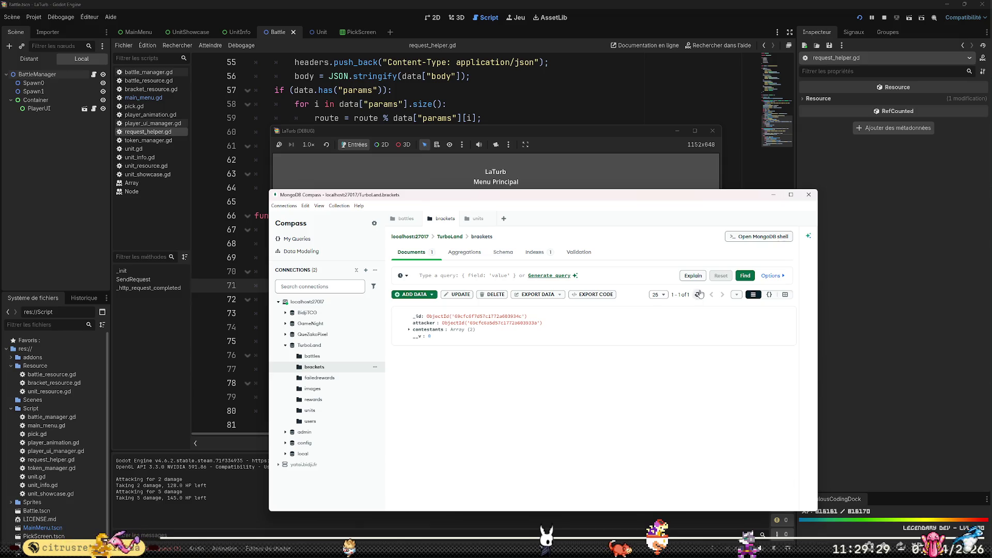
click(700, 294)
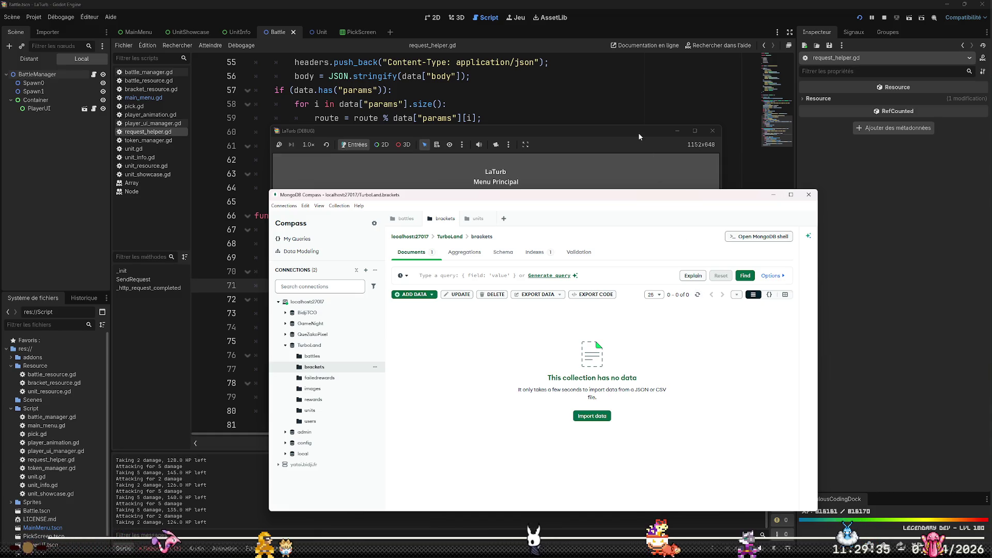
click(629, 151)
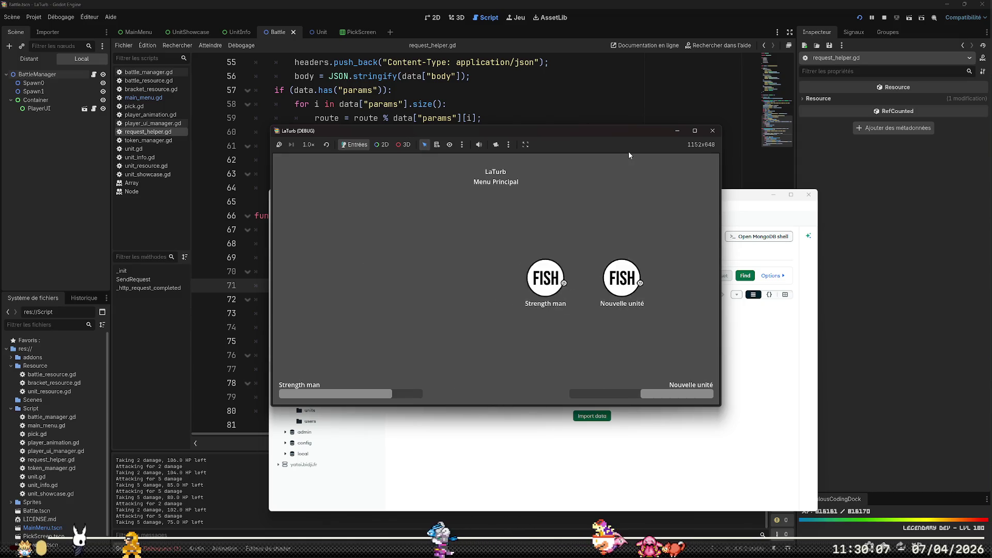
click(712, 131)
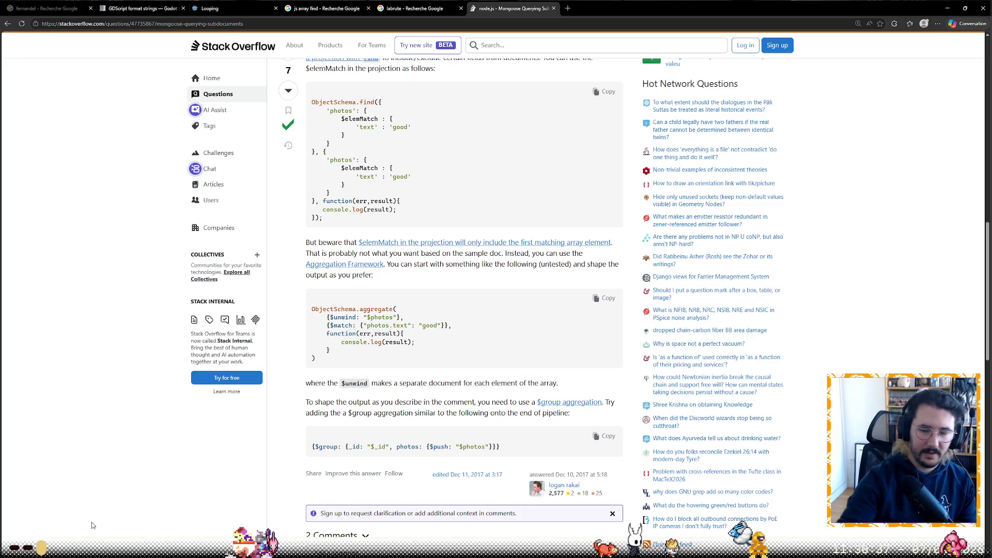
- Open Bandle in a new tab and start today's daily puzzle, Bandle #1329
click(565, 7)
text(bandle.app/daily)
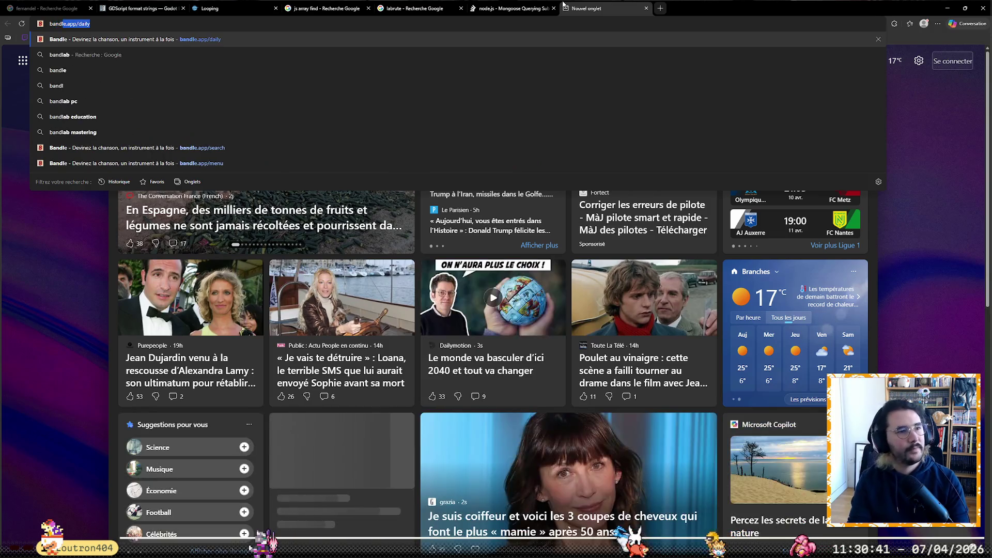
key(Return)
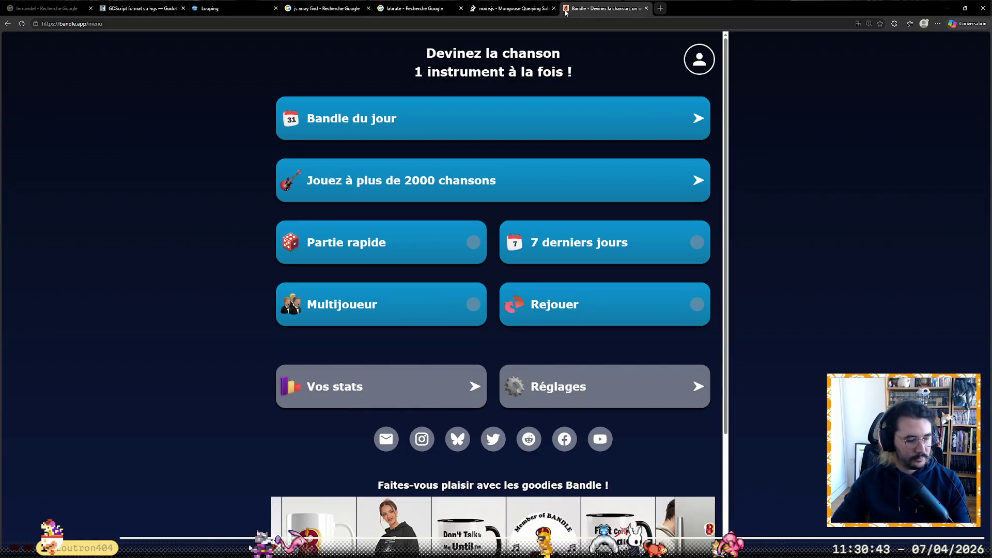
click(526, 130)
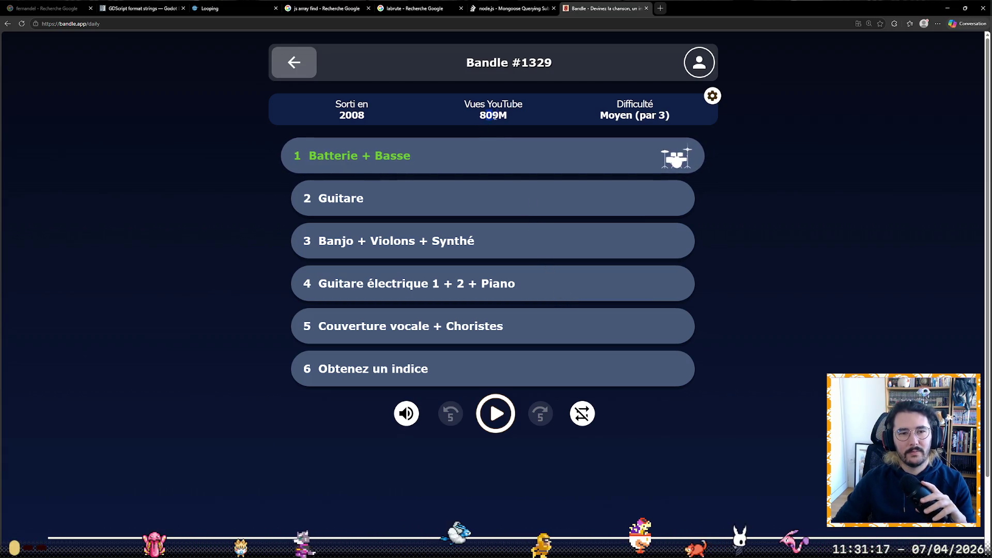
- Play the drums-and-bass clip twice, then start a first guess by searching for Katy Perry
drag(498, 115, 481, 115)
click(481, 116)
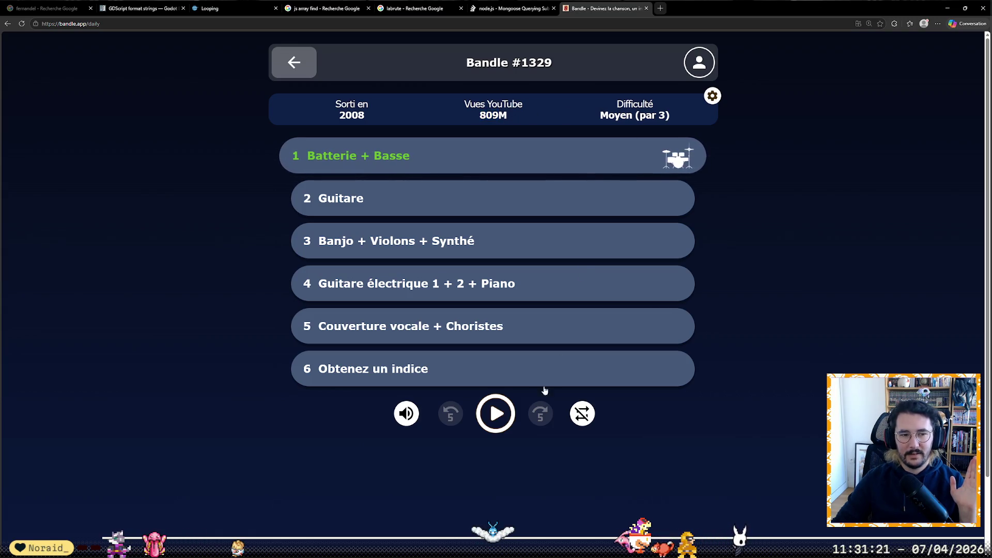
click(494, 415)
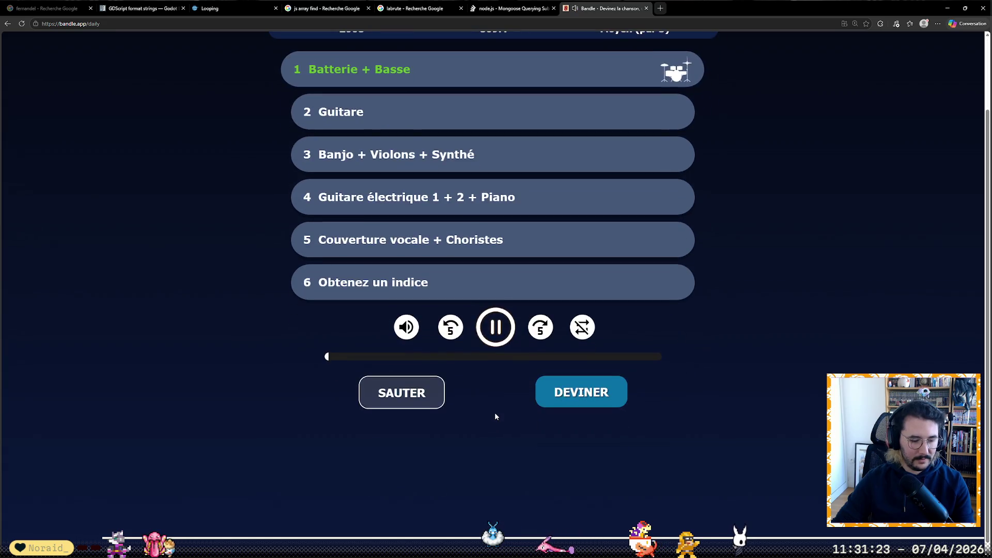
scroll(798, 503, up, 1)
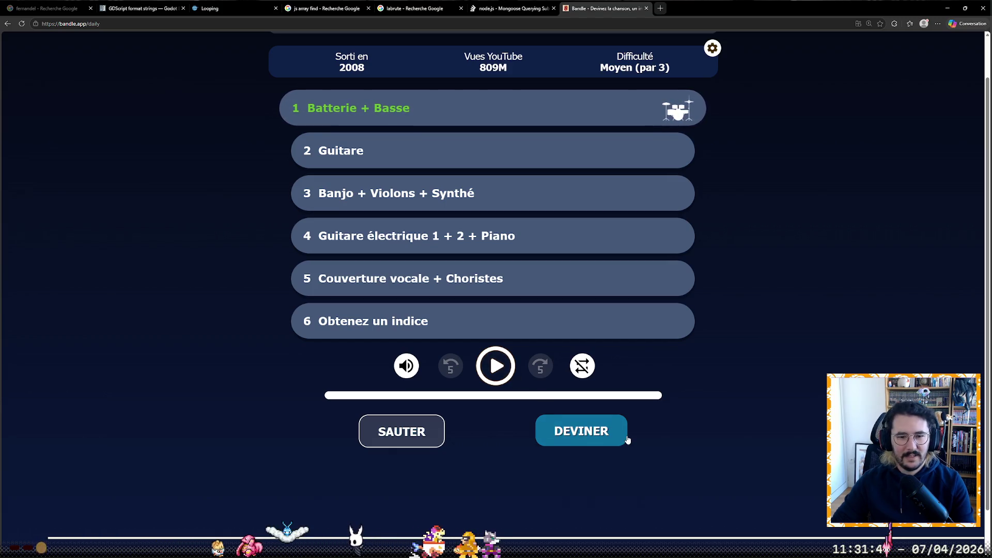
click(488, 367)
scroll(496, 444, down, 1)
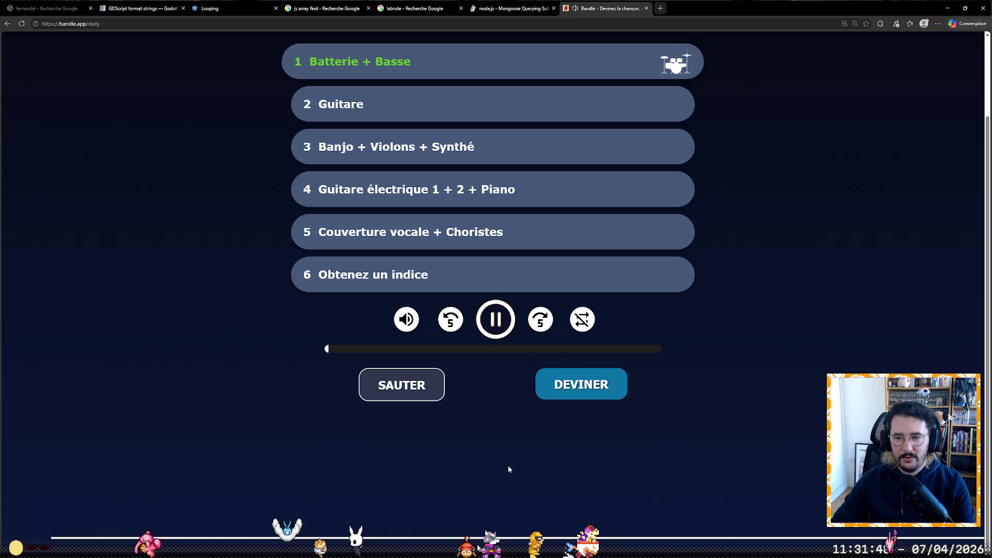
click(572, 383)
text(katy perr)
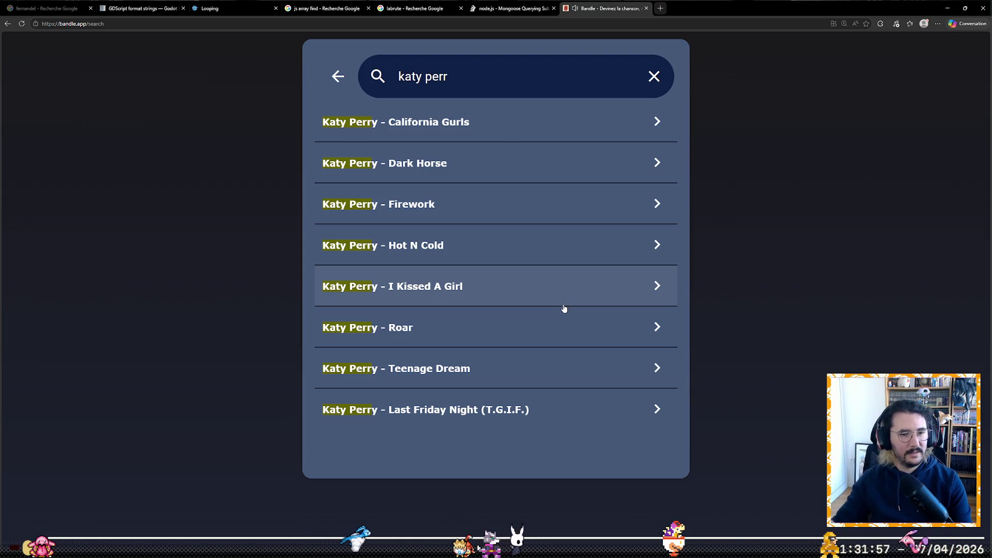
- Guess Katy Perry – Teenage Dream, then play the newly unlocked guitar clip
click(524, 383)
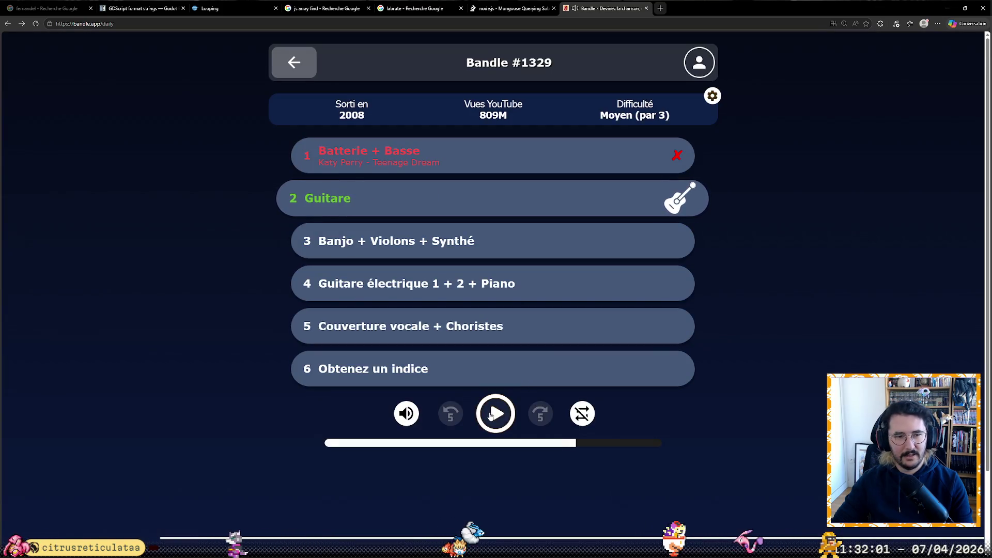
scroll(705, 432, down, 2)
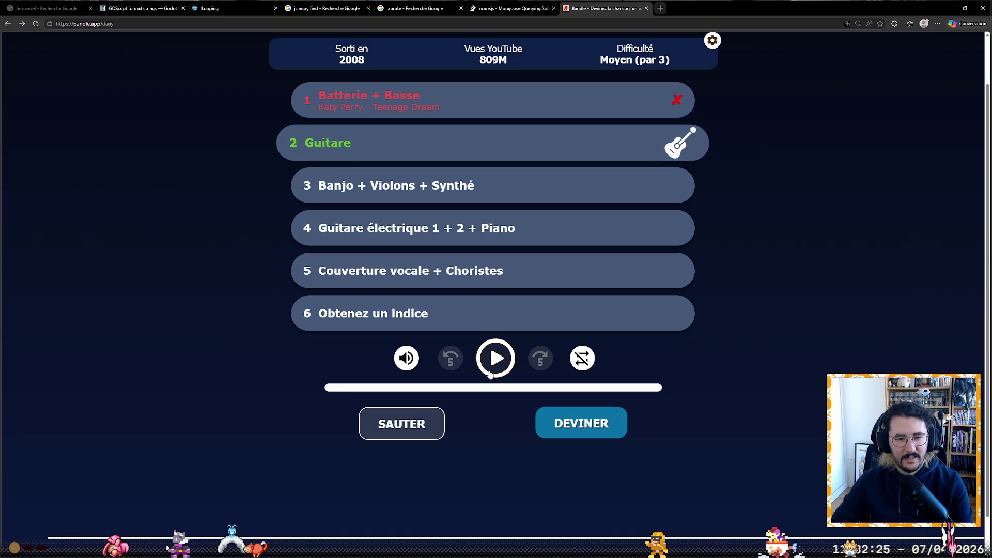
click(490, 373)
scroll(760, 341, down, 1)
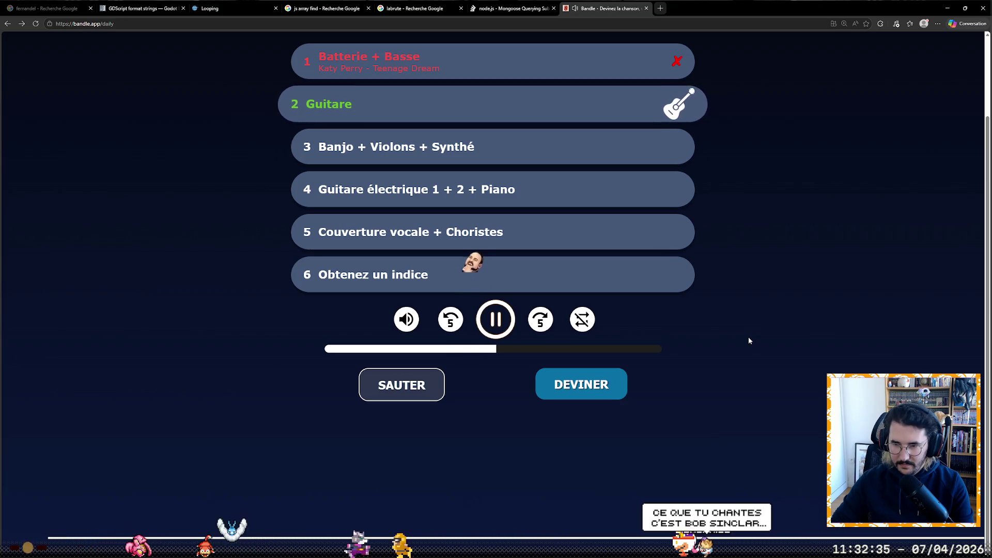
- Search for Red Hot Chili Peppers, guess Snow (Hey Oh), and play the third clip
click(555, 417)
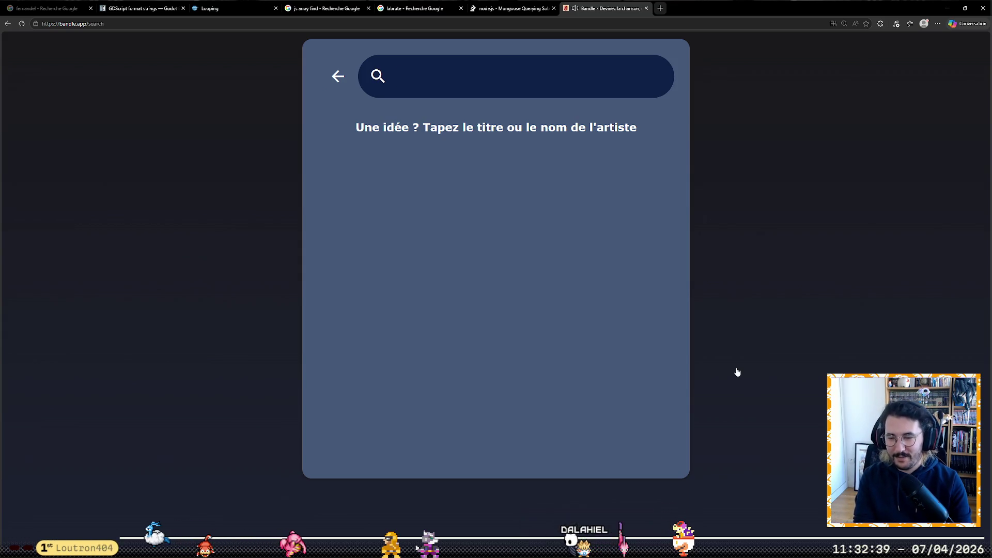
text(bob s)
text(di)
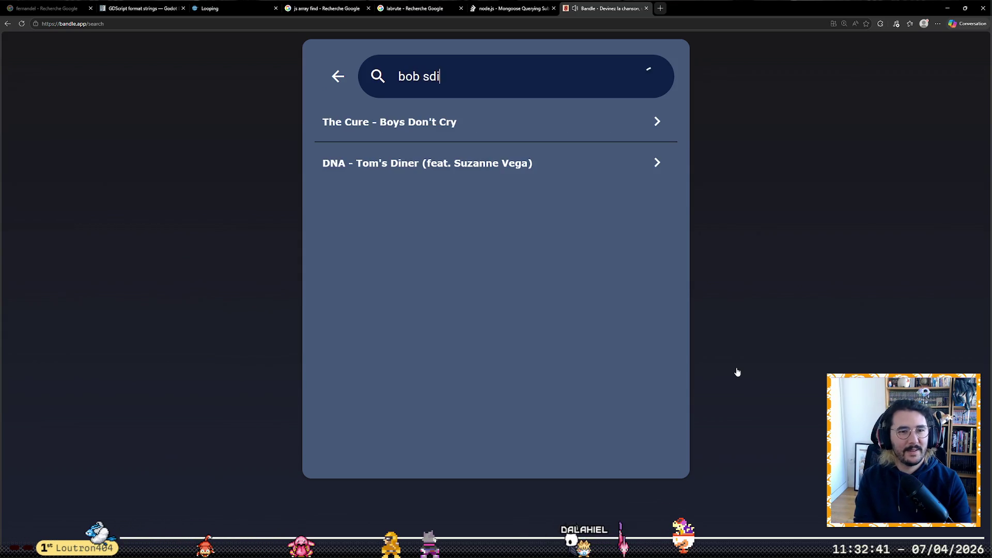
key(BackSpace)
key(BackSpace)
text(incla)
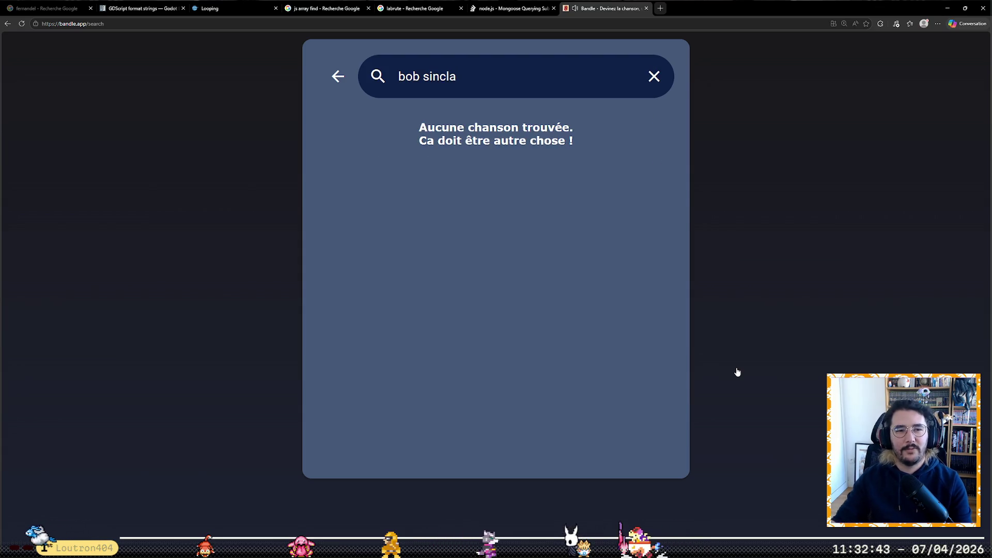
key(BackSpace)
key(BackSpace)
key(BackSpace)
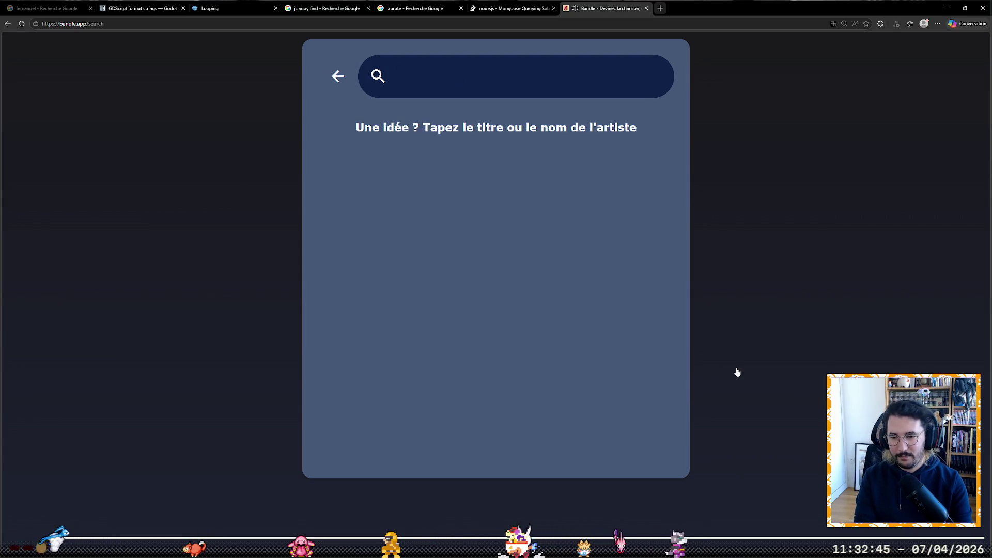
text(hello)
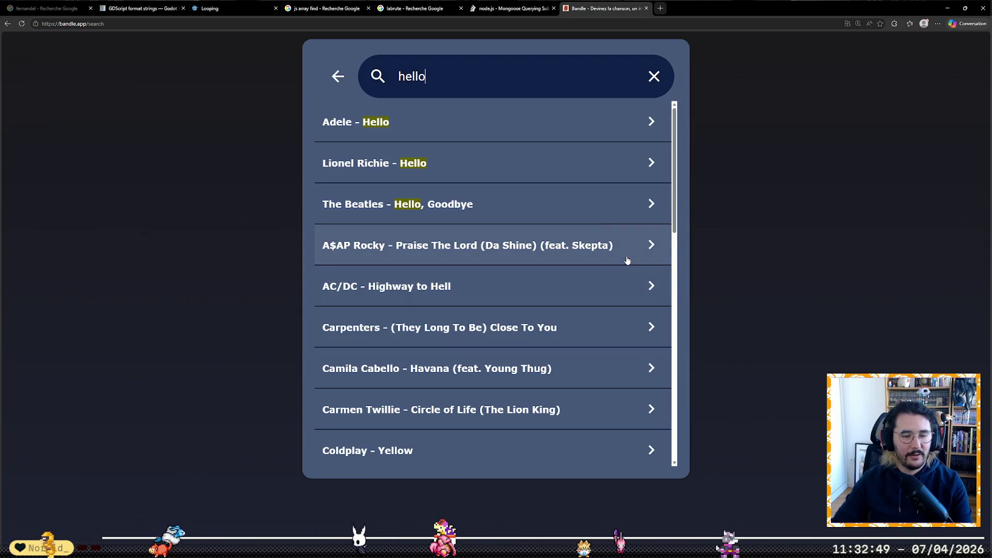
scroll(575, 193, down, 3)
scroll(568, 181, up, 3)
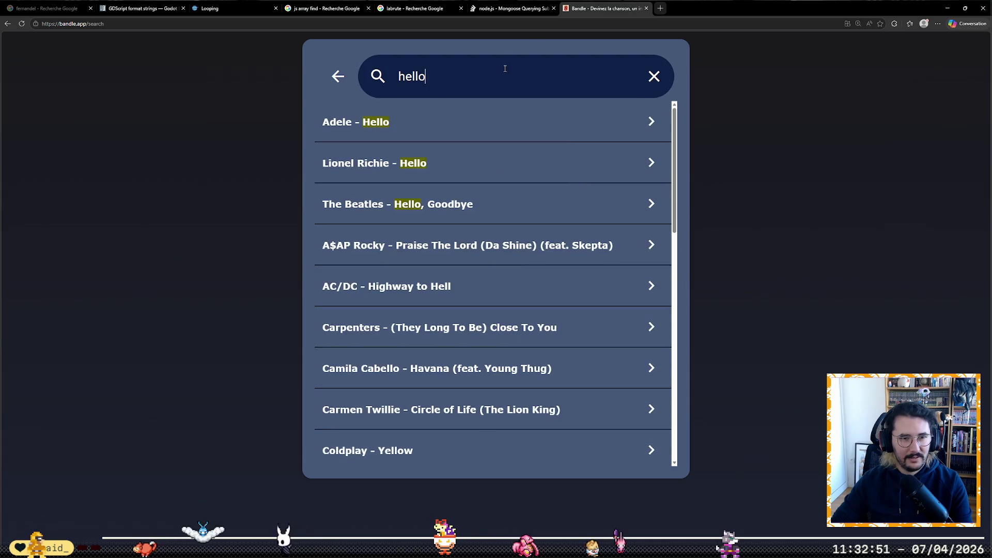
text(the red )
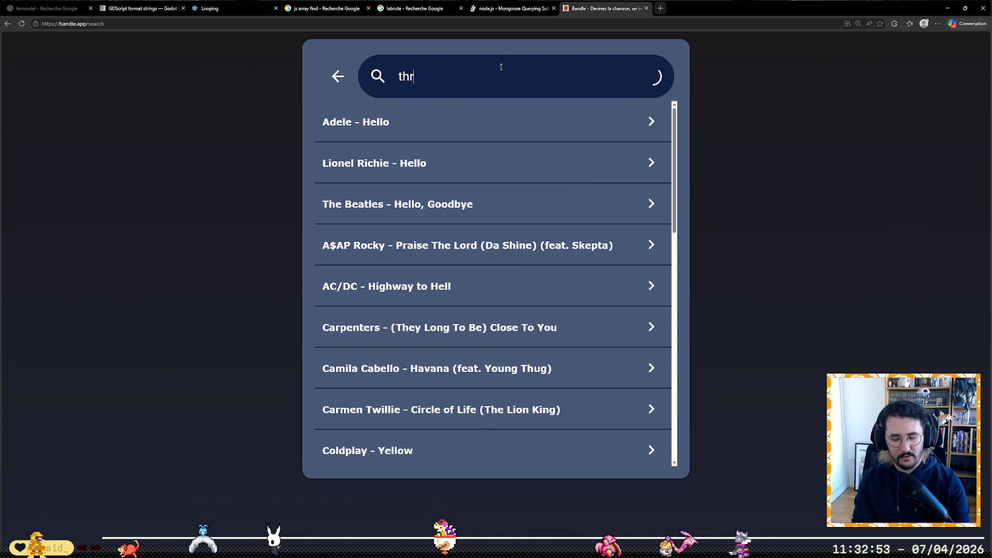
text(hot chili)
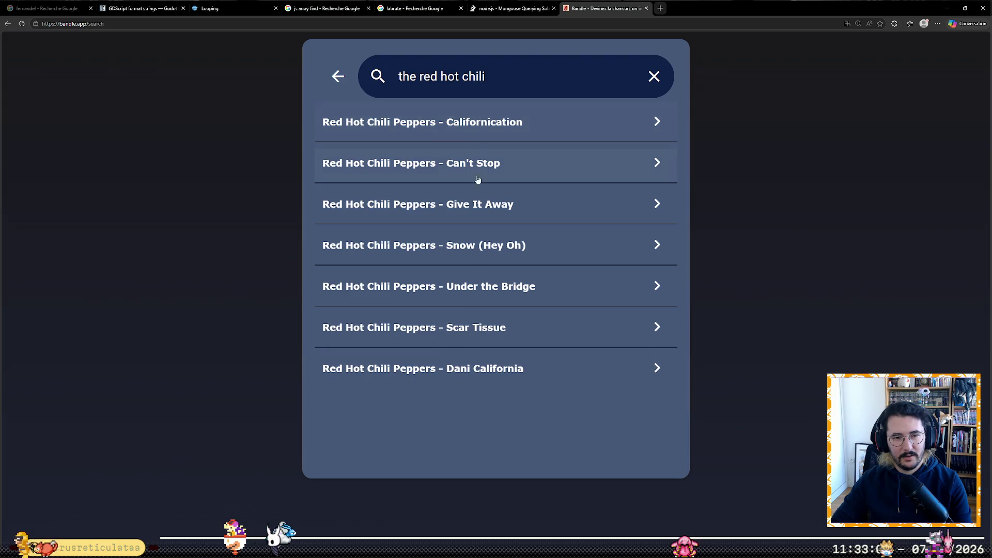
click(472, 247)
click(514, 425)
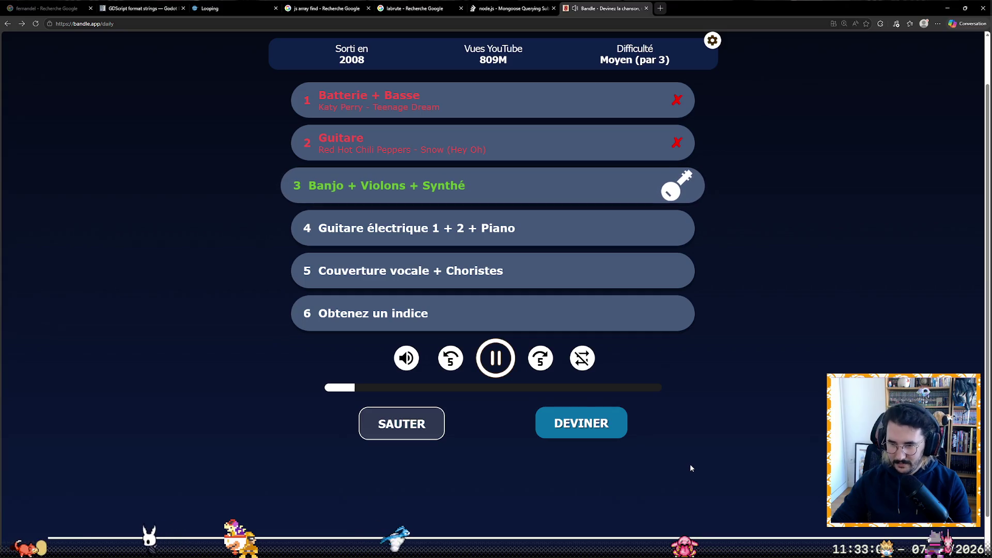
- Listen to the vocals and backing singers track of the answer, Taylor Swift – Love Story
scroll(142, 440, up, 8)
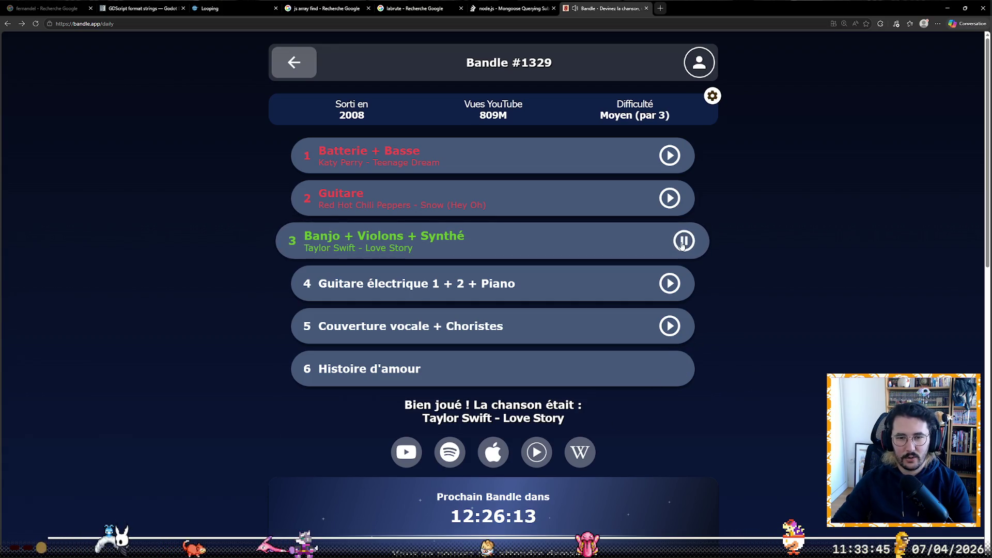
click(669, 331)
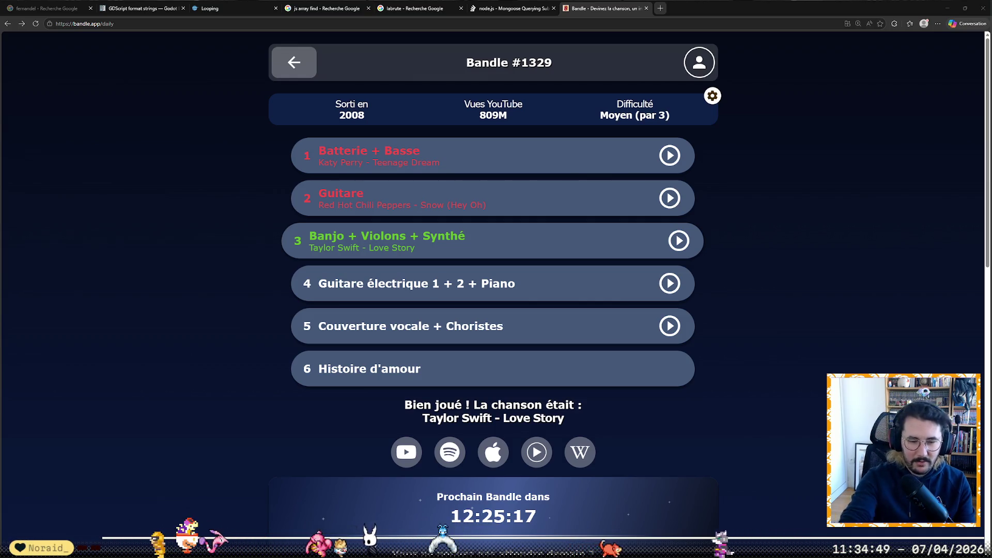
key(alt+Tab)
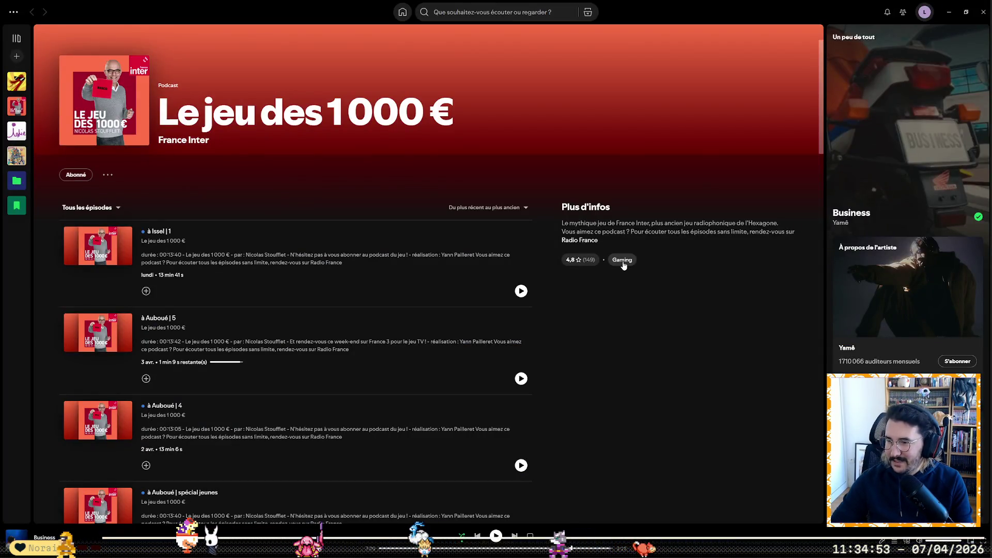
- Fine-tune Spotify's zoom on the Le jeu des 1000 € podcast page, then play its first episode
key(ctrl+equal)
key(ctrl+equal)
key(ctrl+equal)
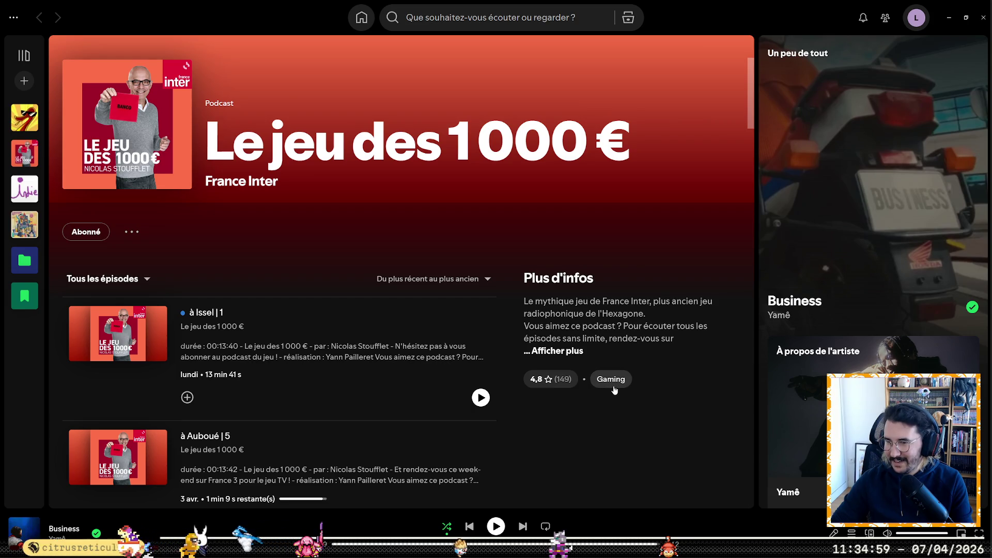
key(ctrl+minus)
key(ctrl+minus)
key(ctrl+minus)
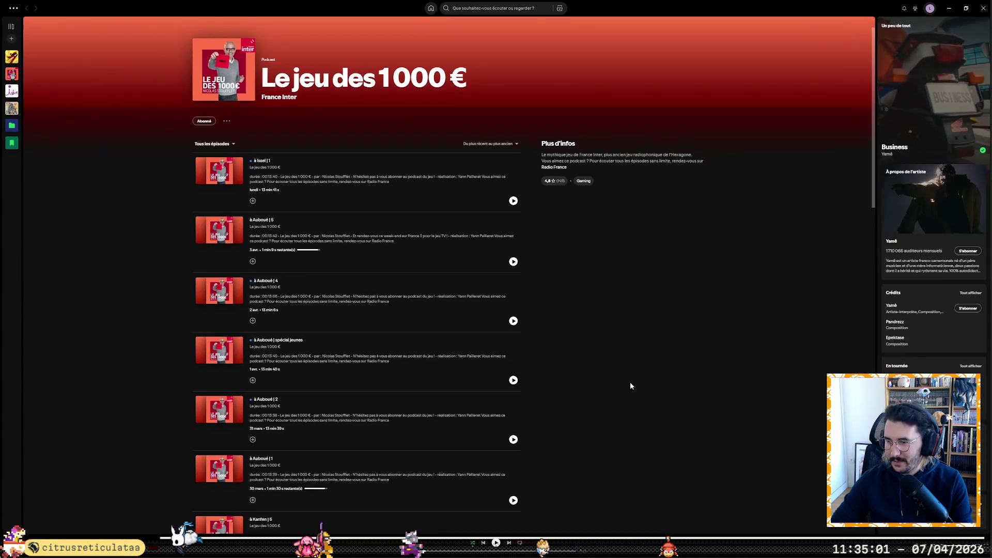
key(ctrl+equal)
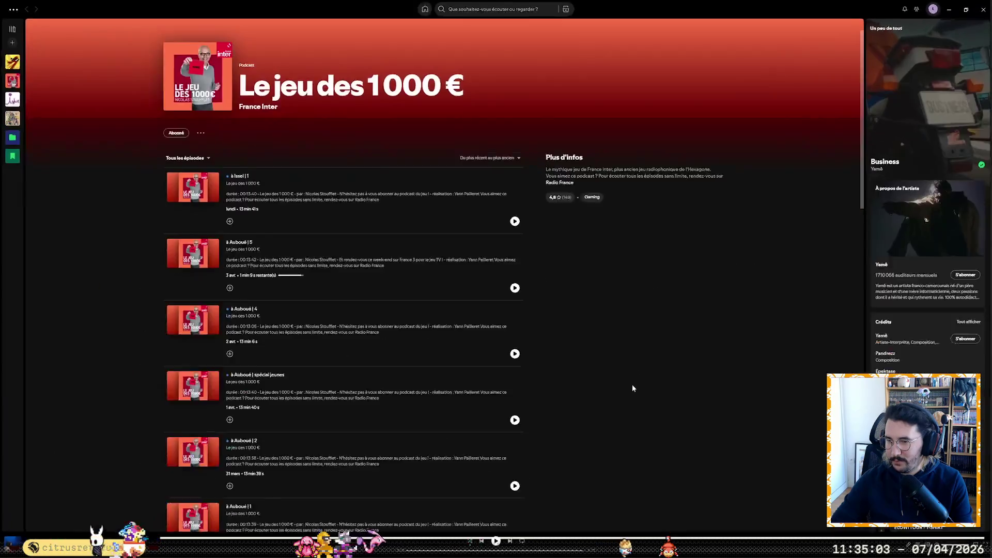
key(ctrl+minus)
key(ctrl+equal)
key(ctrl+minus)
key(ctrl+minus)
key(ctrl+equal)
key(ctrl+equal)
key(ctrl+equal)
key(ctrl+equal)
key(ctrl+equal)
key(ctrl+minus)
key(ctrl+minus)
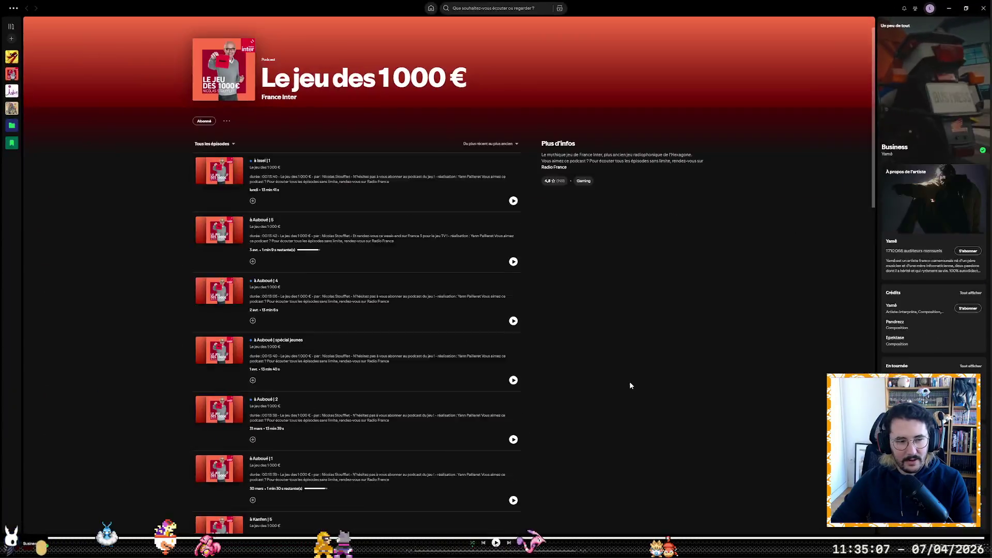
key(ctrl+equal)
key(ctrl+equal)
key(ctrl+equal)
key(ctrl+minus)
key(ctrl+minus)
key(ctrl+equal)
key(ctrl+equal)
key(ctrl+minus)
key(ctrl+minus)
key(ctrl+equal)
key(ctrl+equal)
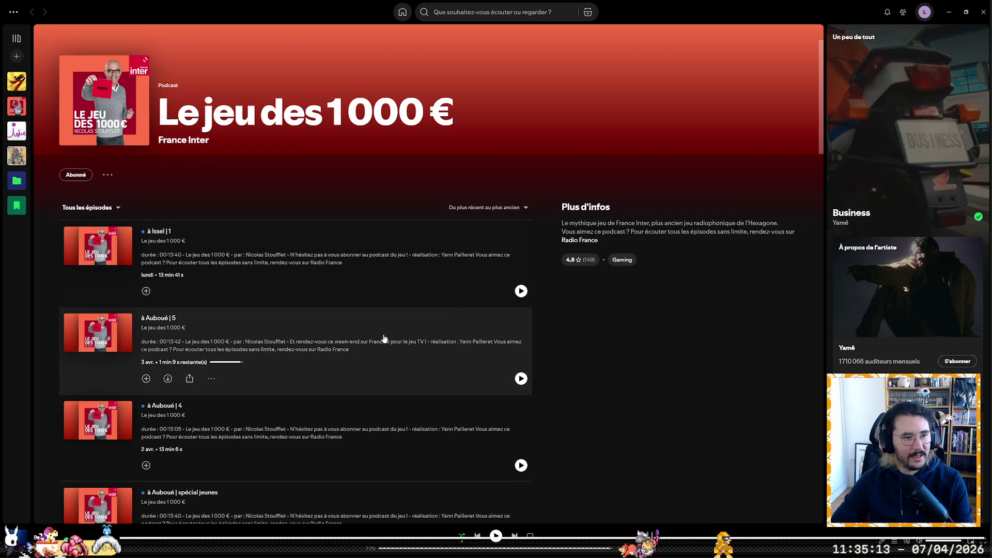
click(521, 293)
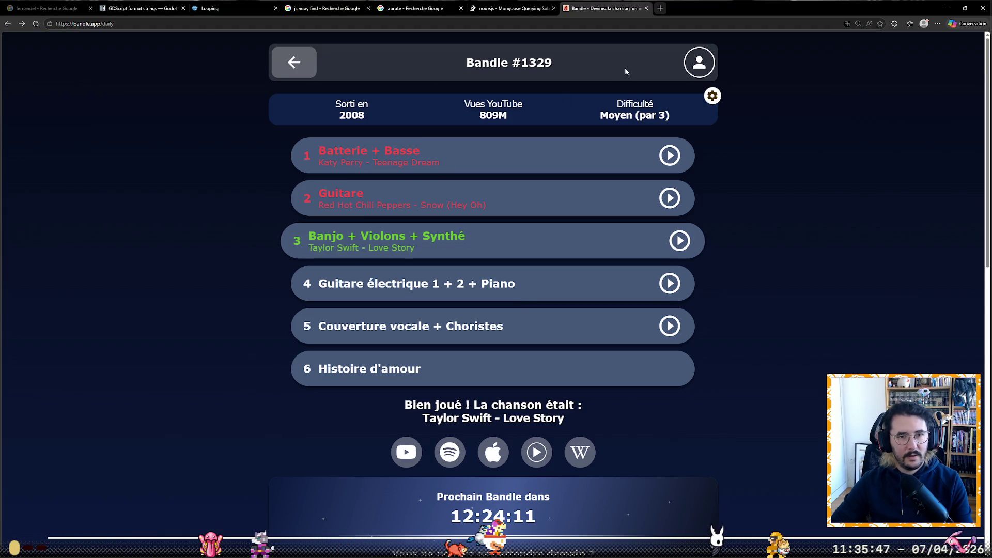
- Open kindahardgolf.com in a new tab and start today's daily hole
click(660, 8)
text(kindahardgolf.com)
key(Return)
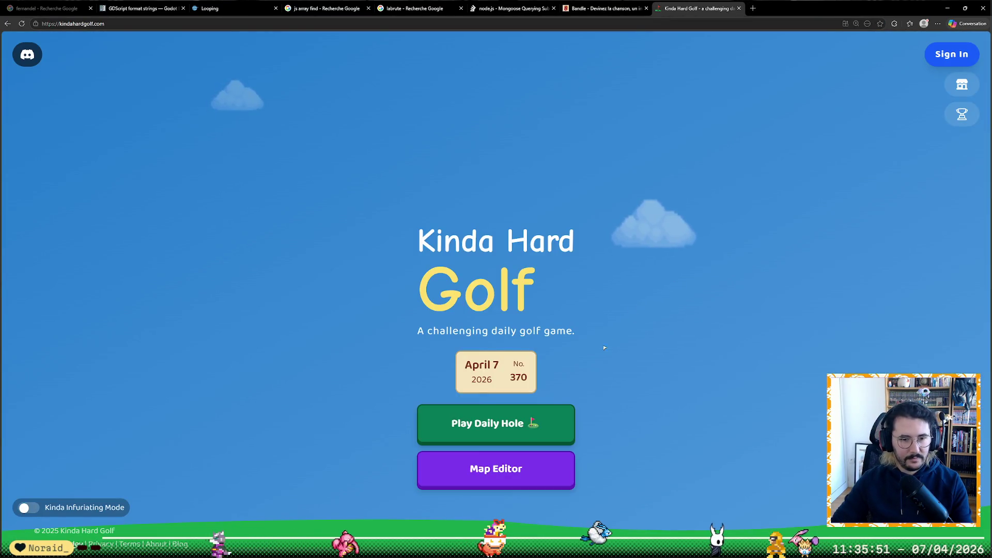
click(566, 419)
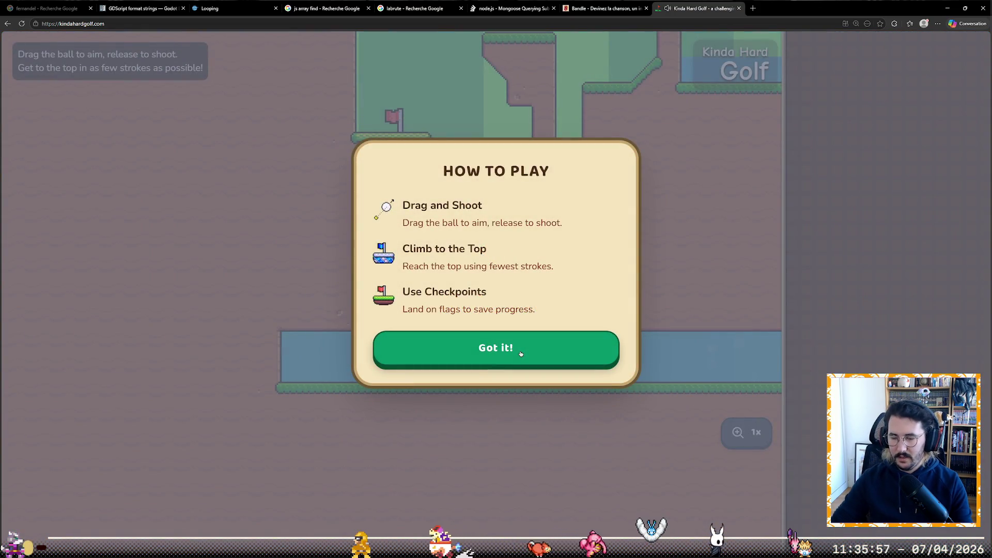
- Dismiss the instructions and shoot up Hole 370 past the first checkpoint, reaching 4 strokes
click(521, 353)
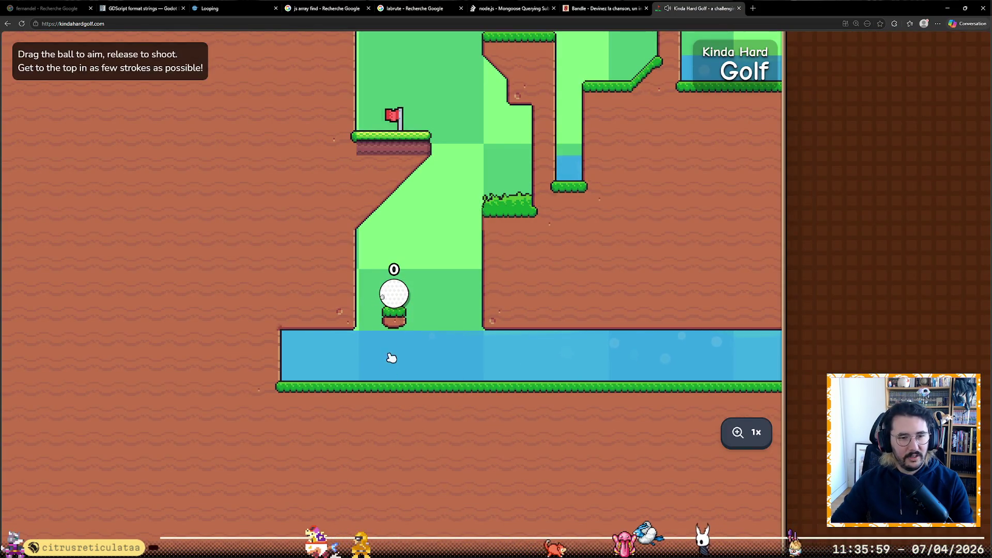
drag(391, 357, 389, 355)
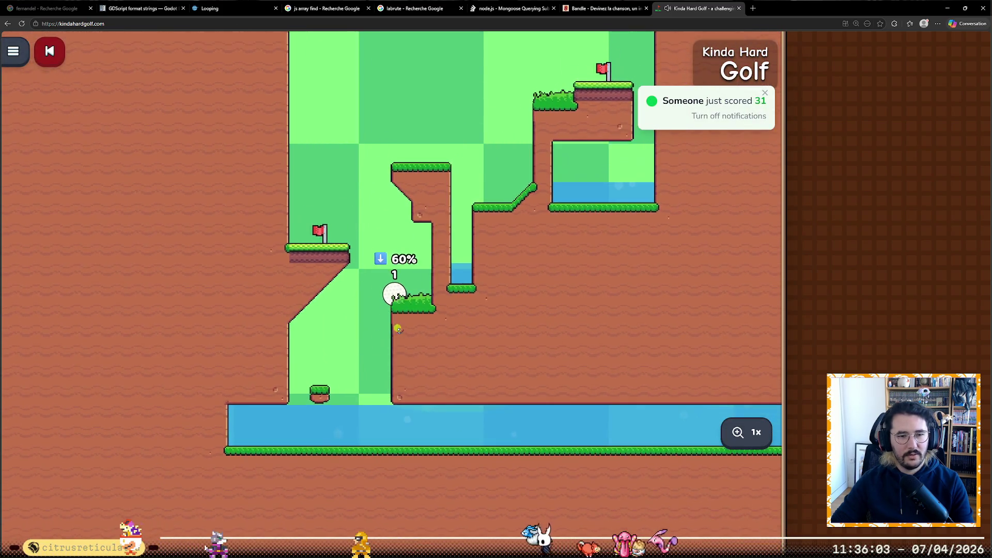
drag(398, 329, 398, 330)
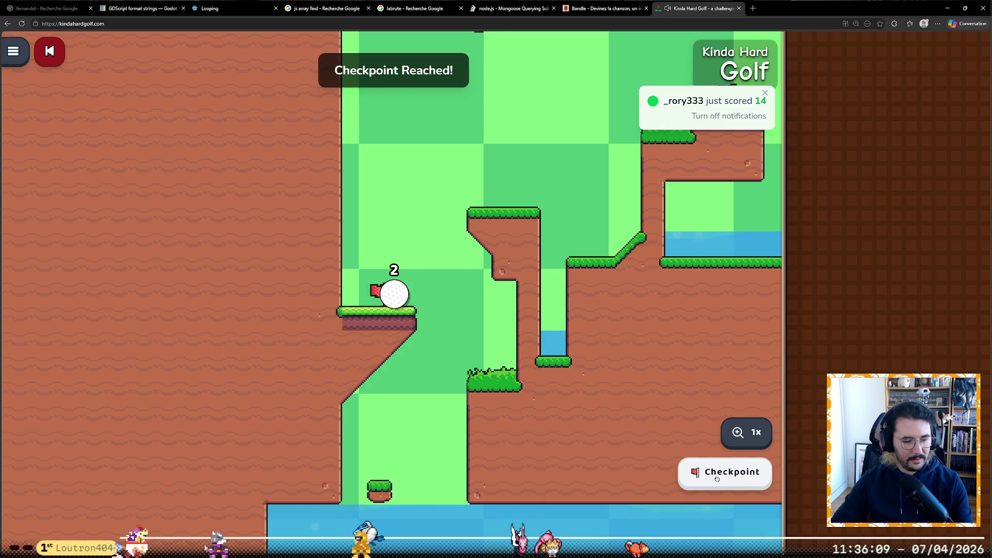
drag(393, 310, 361, 367)
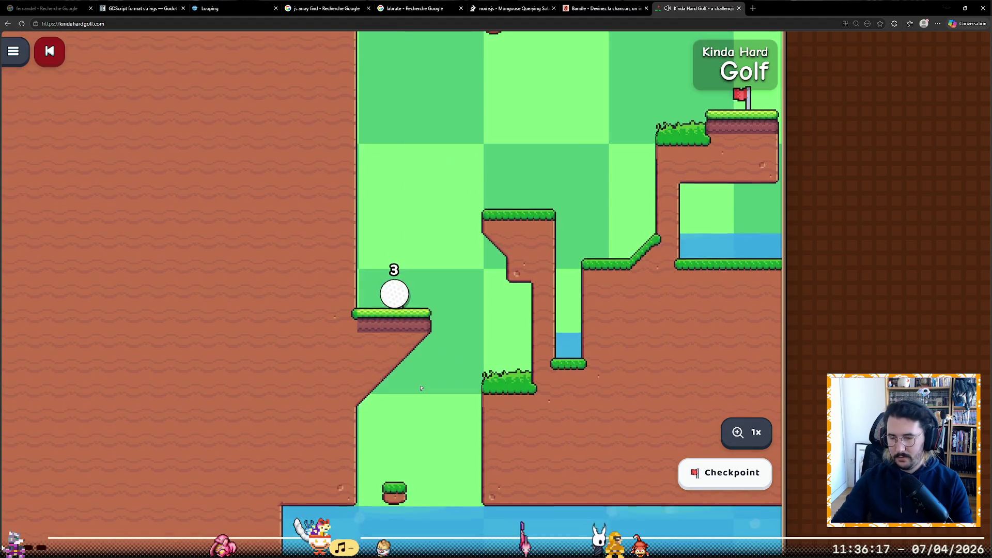
drag(392, 311, 371, 357)
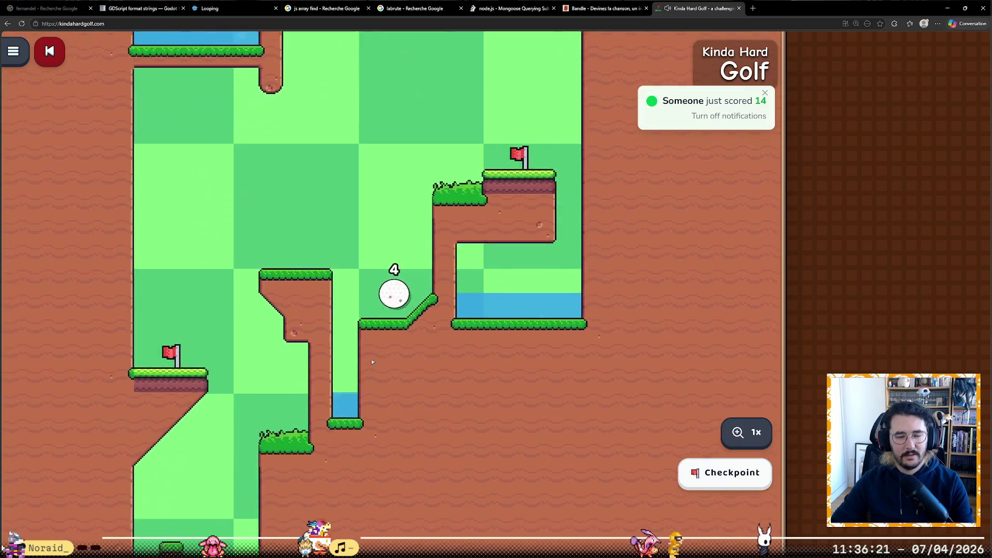
- Keep shooting up Hole 370 through further checkpoints, bringing the count to 10 strokes
mouse_move(386, 306)
mouse_down()
mouse_move(383, 353)
mouse_move(390, 331)
mouse_up()
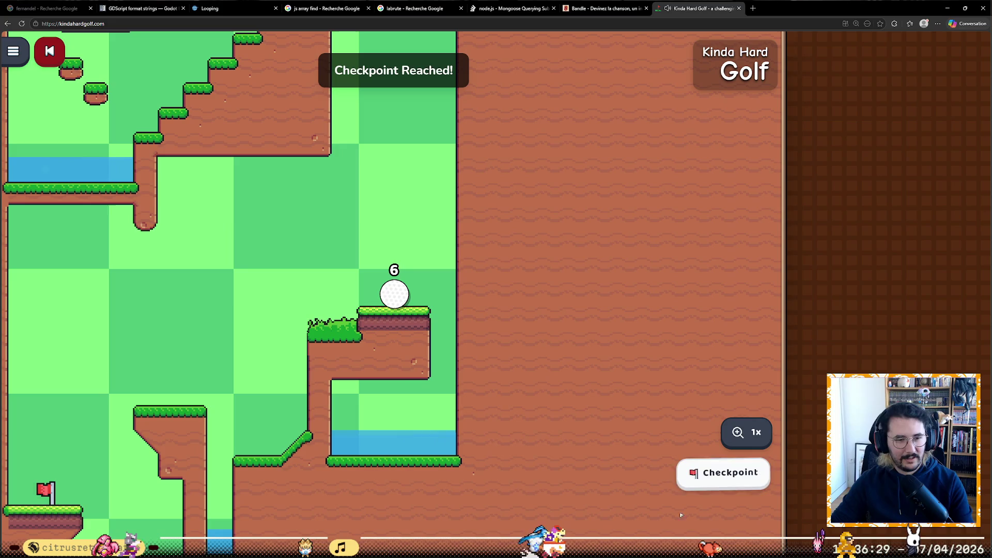
mouse_move(413, 382)
mouse_down()
mouse_move(416, 394)
mouse_move(408, 378)
mouse_up()
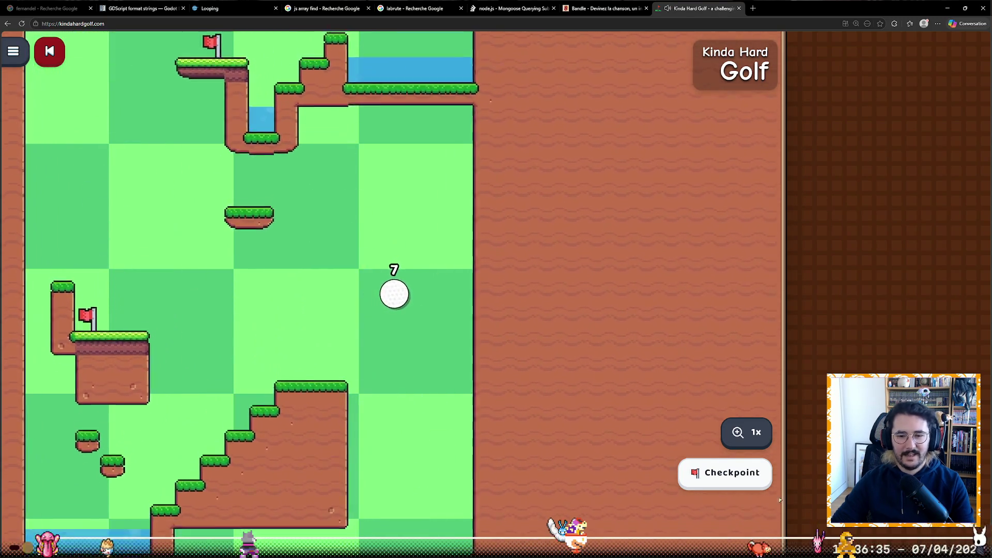
mouse_move(389, 311)
mouse_down()
mouse_move(362, 376)
mouse_move(414, 325)
mouse_move(428, 339)
mouse_up()
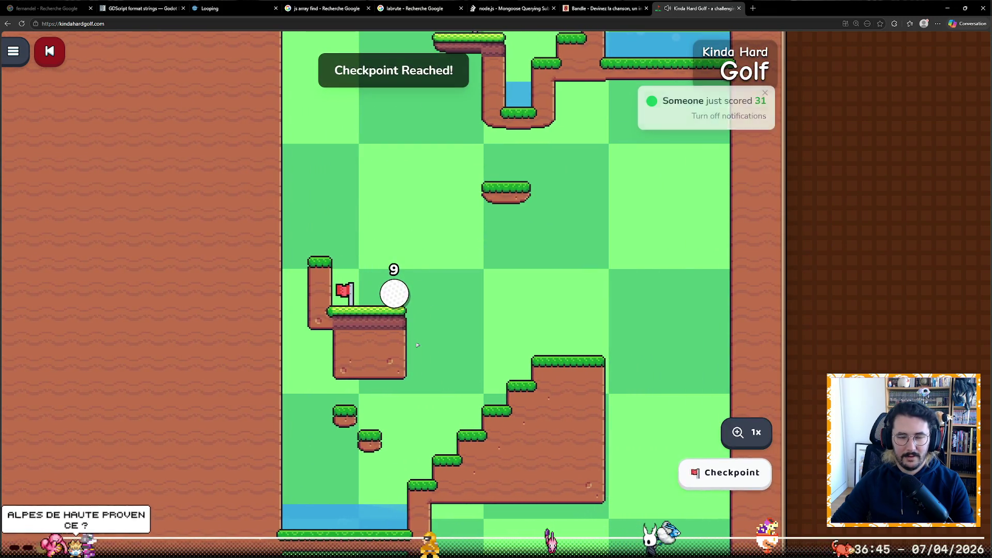
click(695, 473)
drag(391, 304, 385, 364)
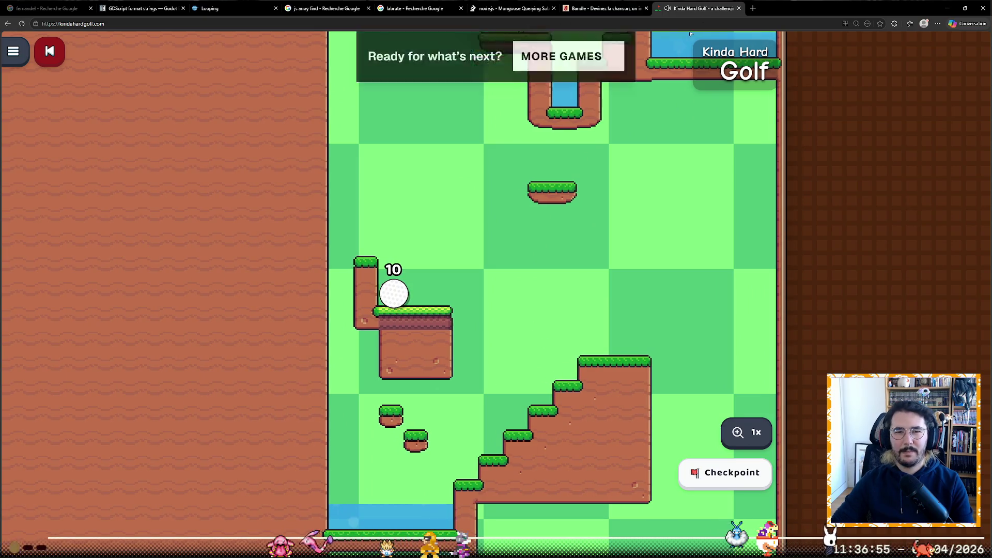
click(752, 8)
- Search Google for 'alpes de haute provence' and expand and zoom the département map
text(alpe)
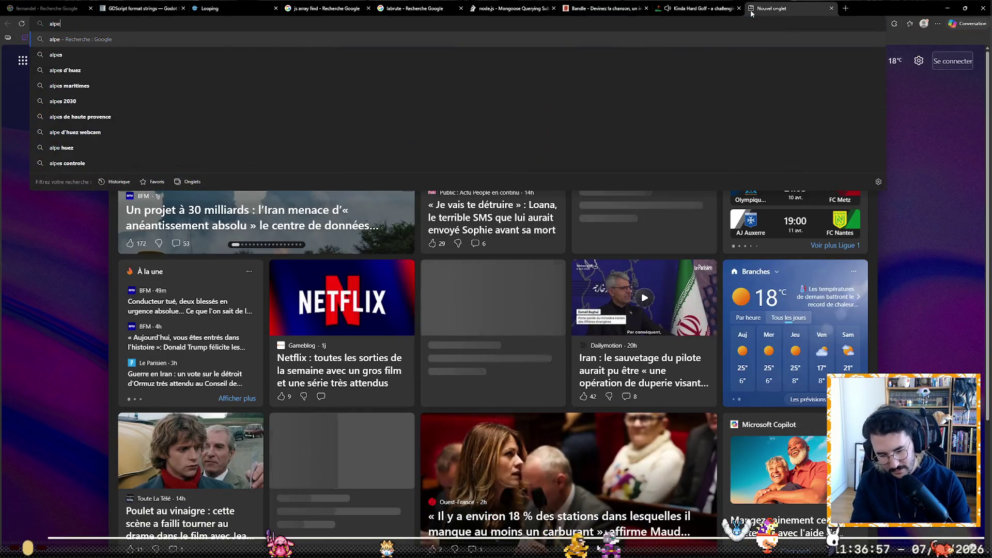
text(s de haute pro)
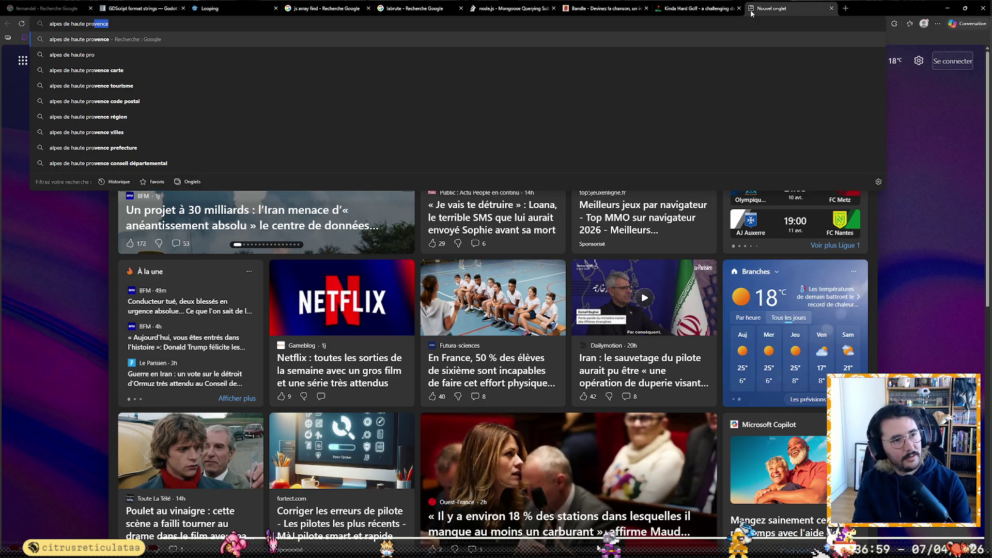
key(Return)
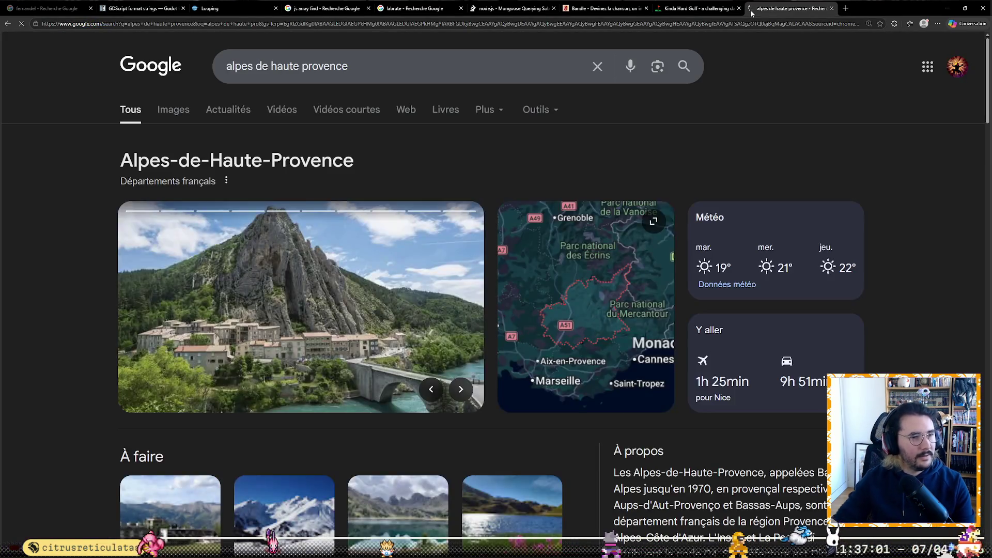
click(588, 339)
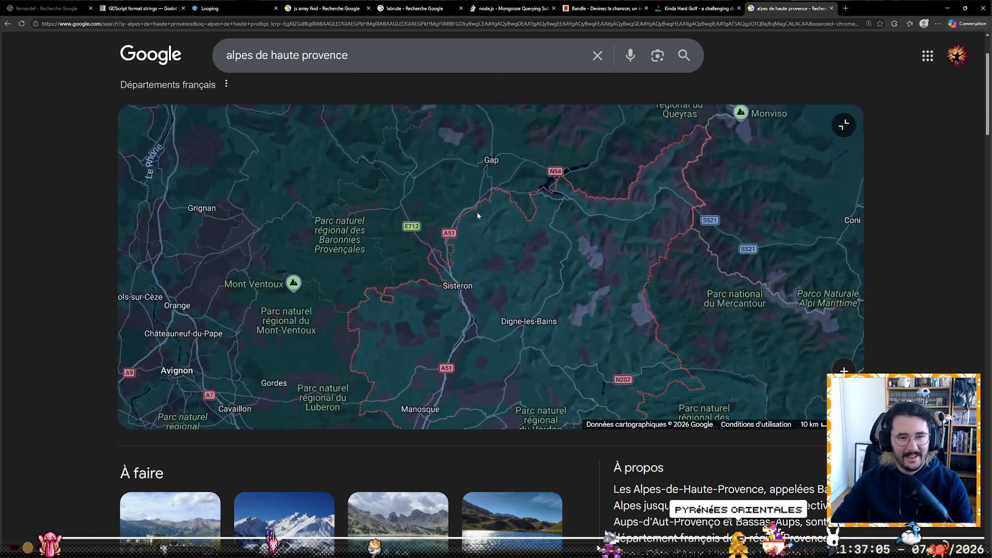
scroll(478, 216, up, 3)
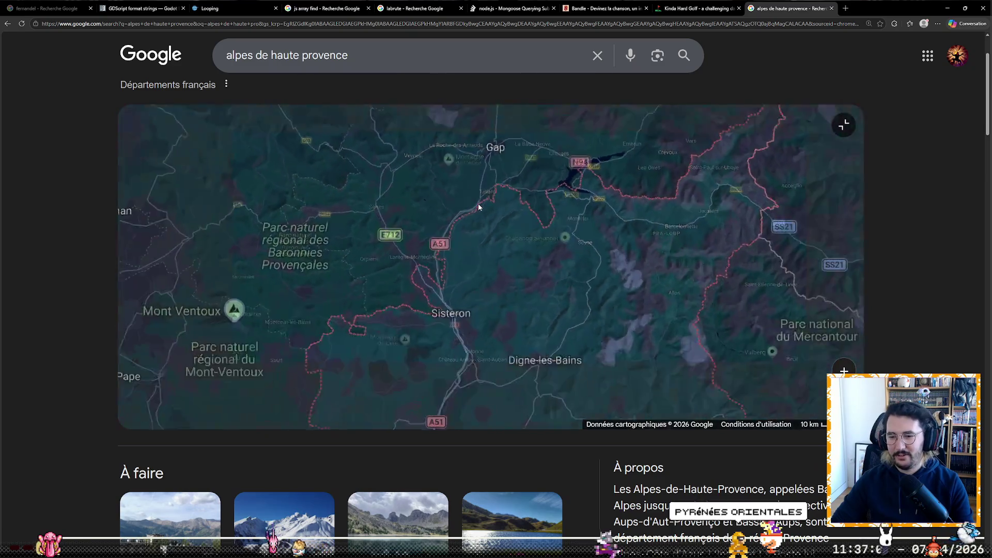
scroll(478, 207, down, 5)
scroll(322, 246, up, 1)
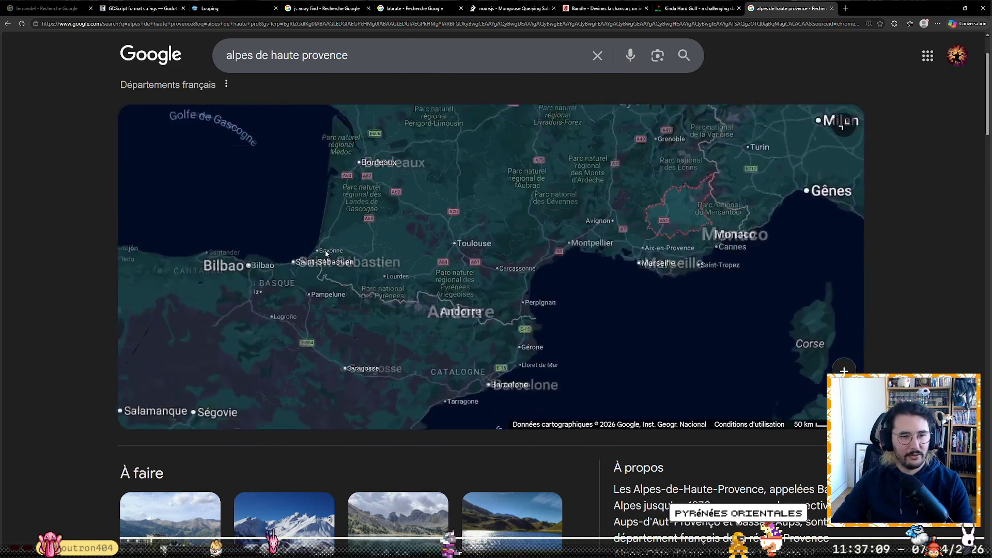
scroll(322, 246, up, 3)
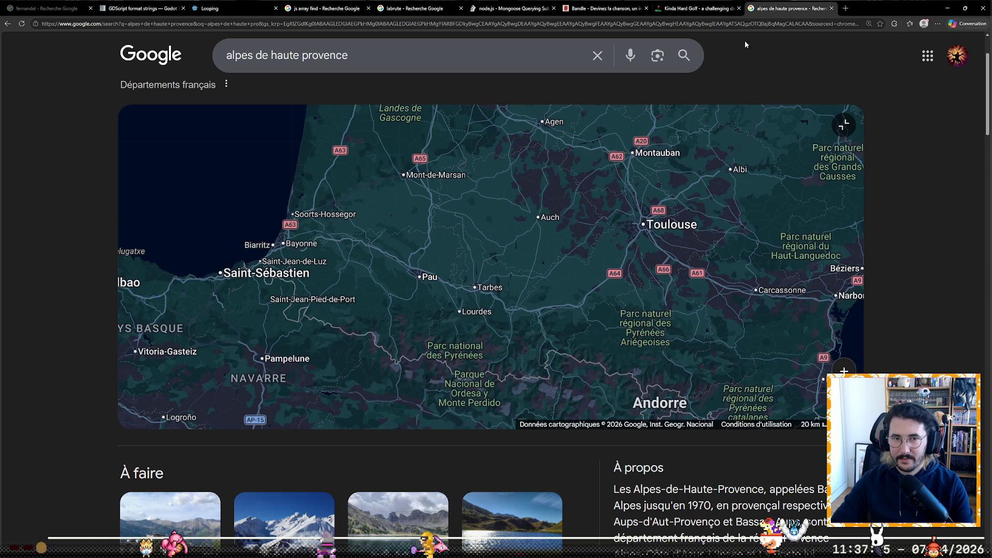
- Take an eleventh shot on Hole 370 in the golf tab, then return to Google
click(705, 4)
drag(440, 325, 388, 374)
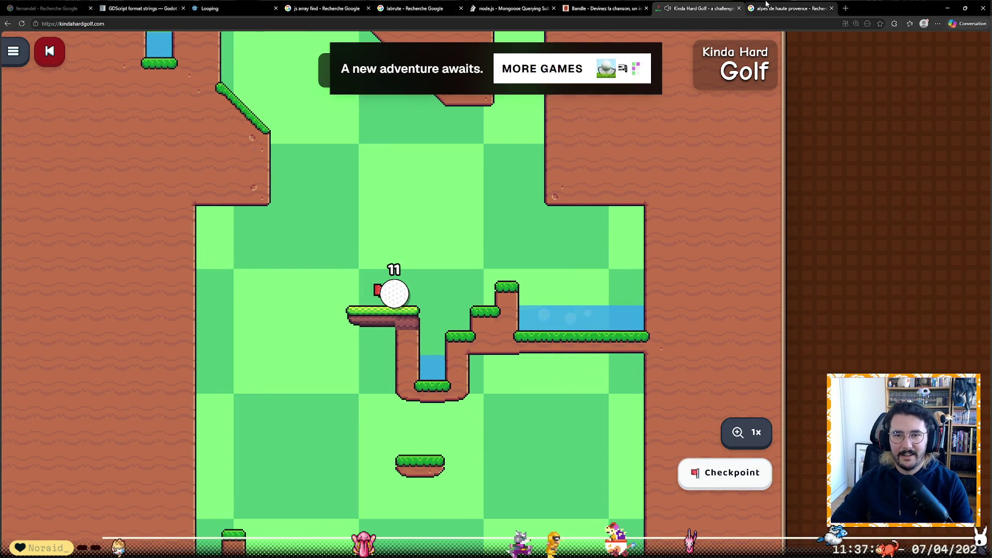
key(ctrl+Tab)
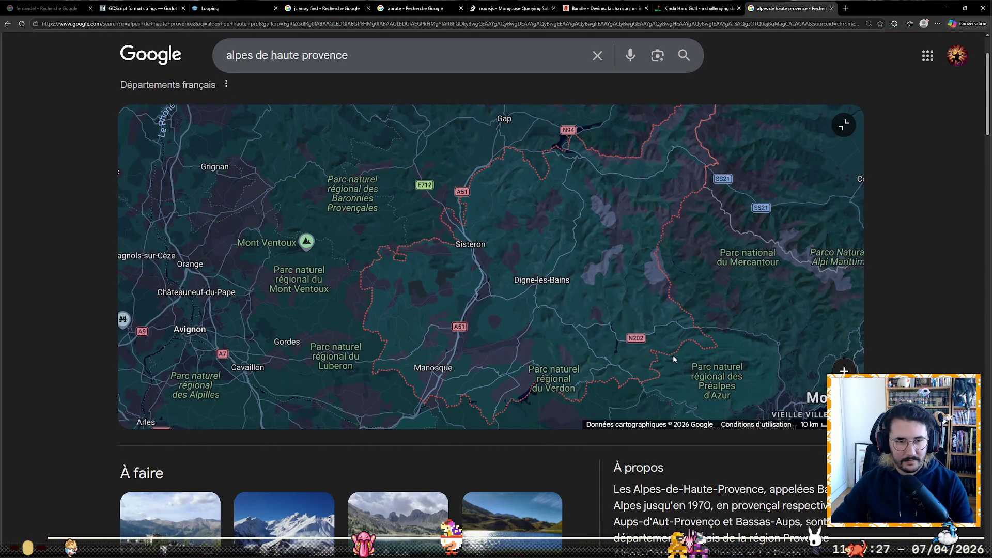
- Pan and zoom the map around Digne, Sisteron and Laragne, then west to the Pyrenees
scroll(645, 333, up, 1)
drag(449, 336, 485, 279)
mouse_move(360, 240)
mouse_down()
mouse_move(403, 206)
mouse_move(405, 230)
mouse_move(497, 283)
mouse_move(465, 327)
mouse_move(426, 333)
mouse_up()
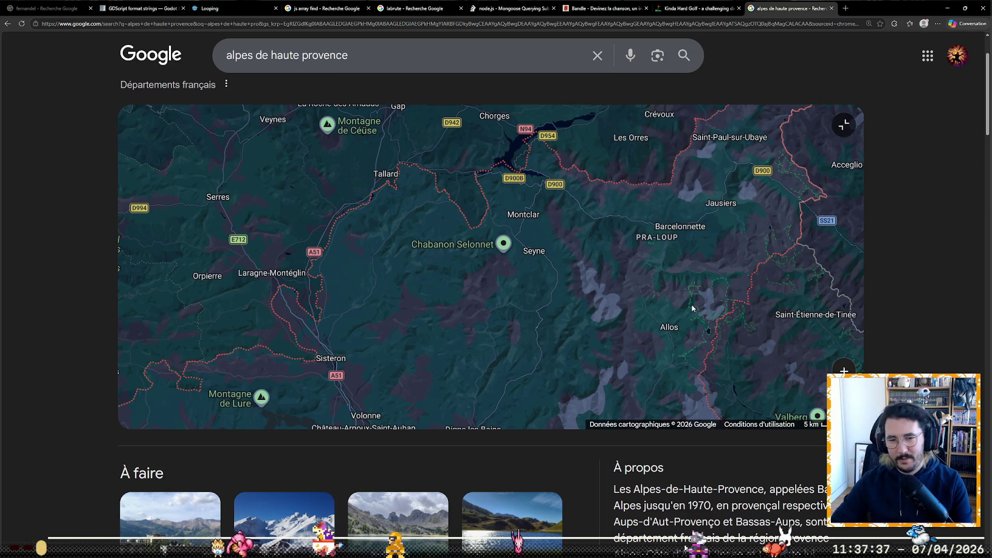
scroll(671, 279, down, 5)
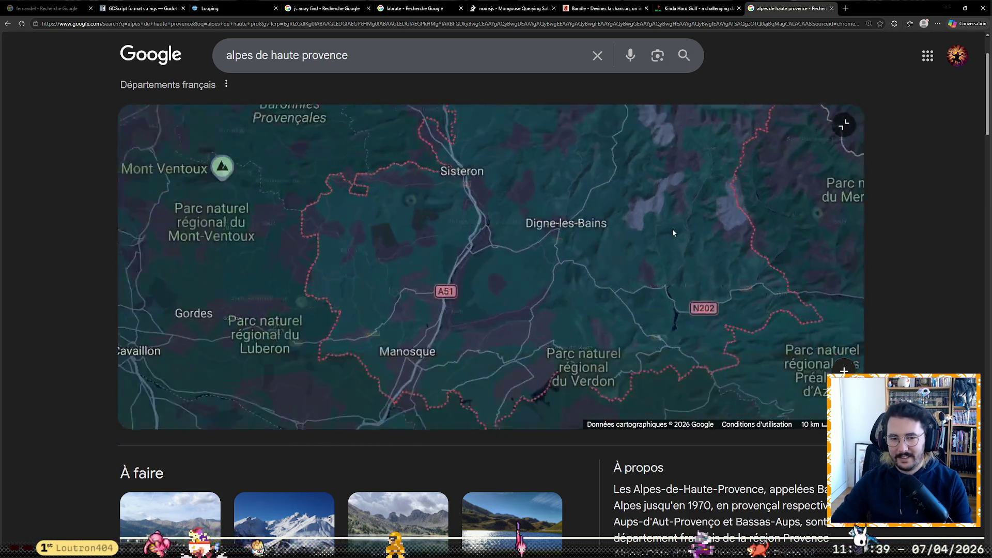
scroll(716, 209, down, 3)
mouse_move(243, 316)
mouse_down()
mouse_move(391, 289)
mouse_move(468, 229)
mouse_move(499, 224)
mouse_up()
mouse_move(507, 246)
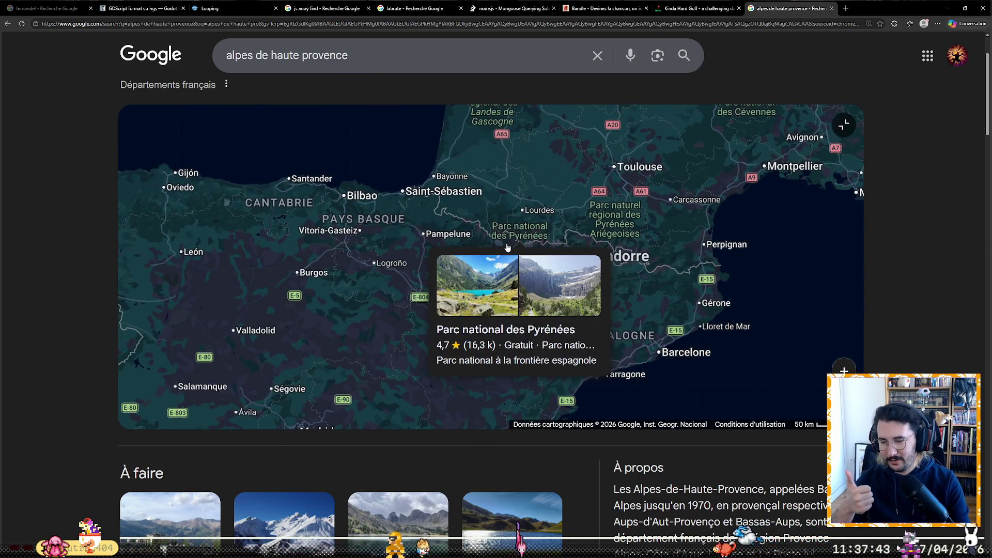
scroll(497, 197, up, 2)
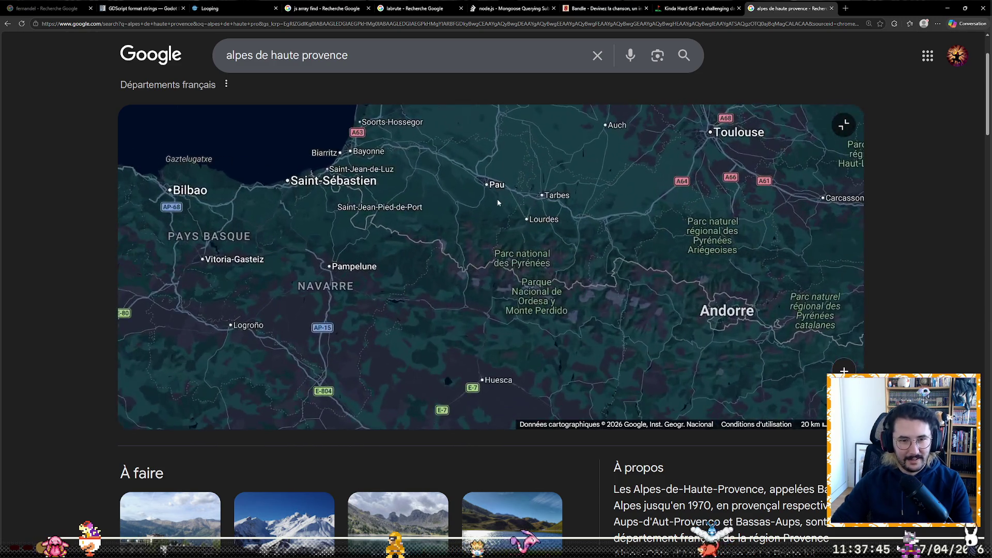
scroll(368, 264, down, 5)
scroll(460, 238, up, 5)
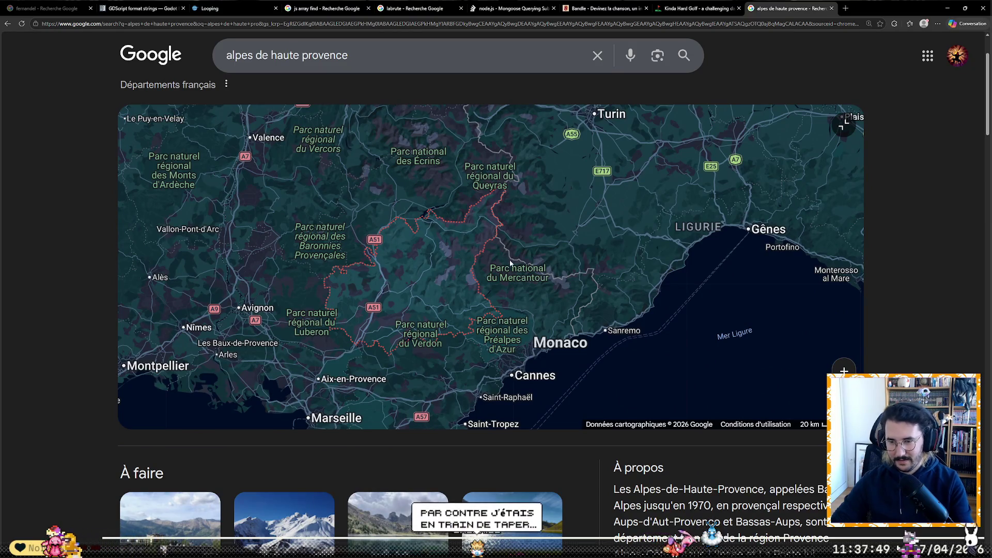
click(670, 3)
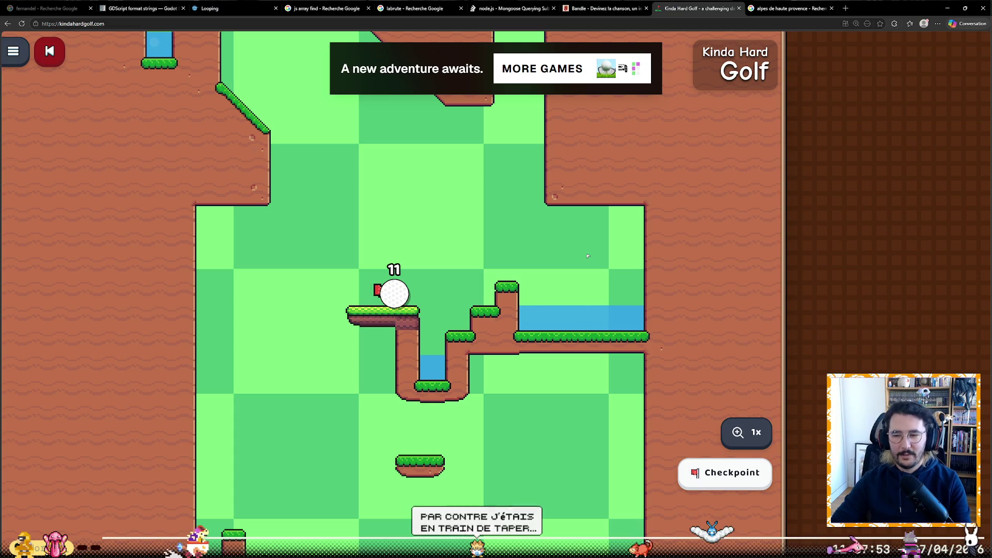
- Shoot the ball four more times up Hole 370's narrow shaft, reaching 16 strokes
drag(403, 305, 429, 388)
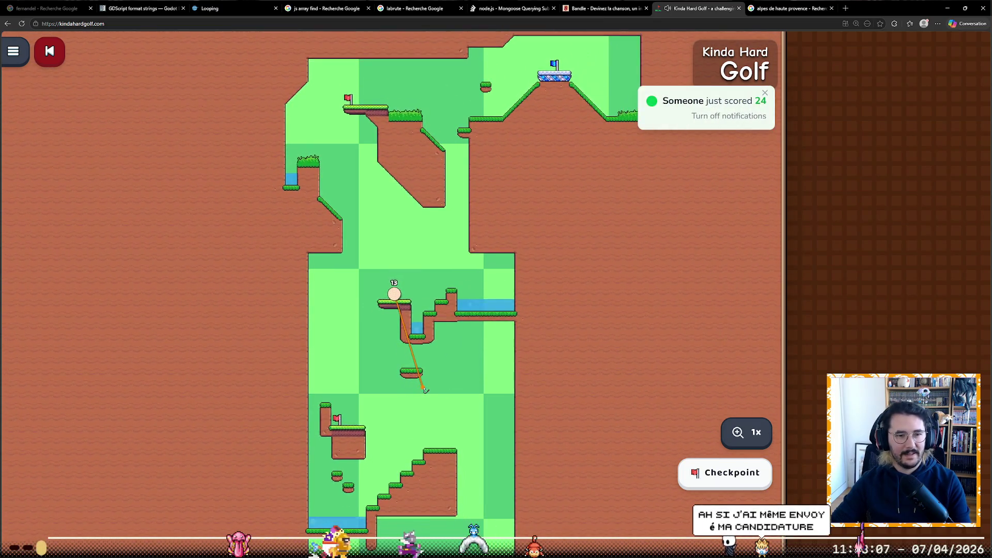
drag(425, 390, 424, 390)
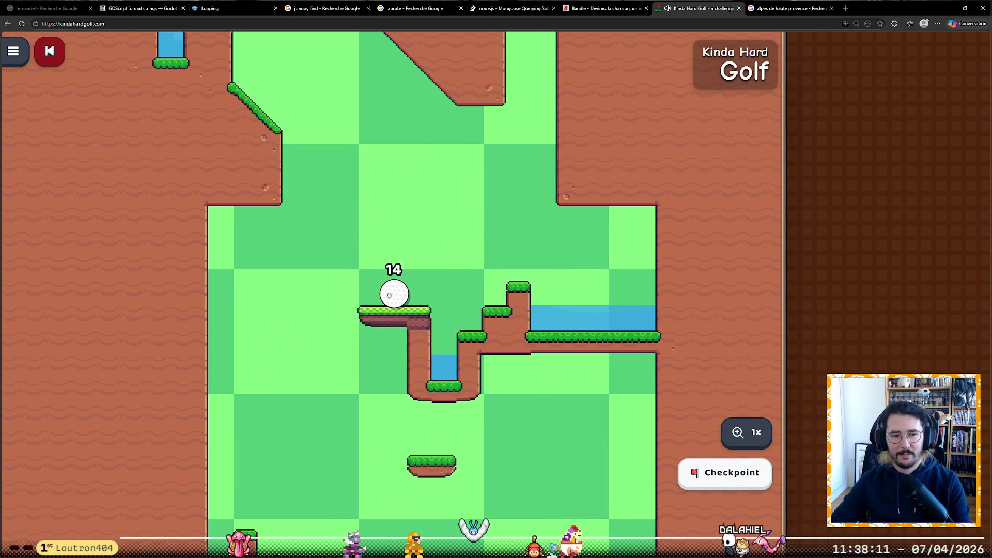
drag(412, 362, 412, 363)
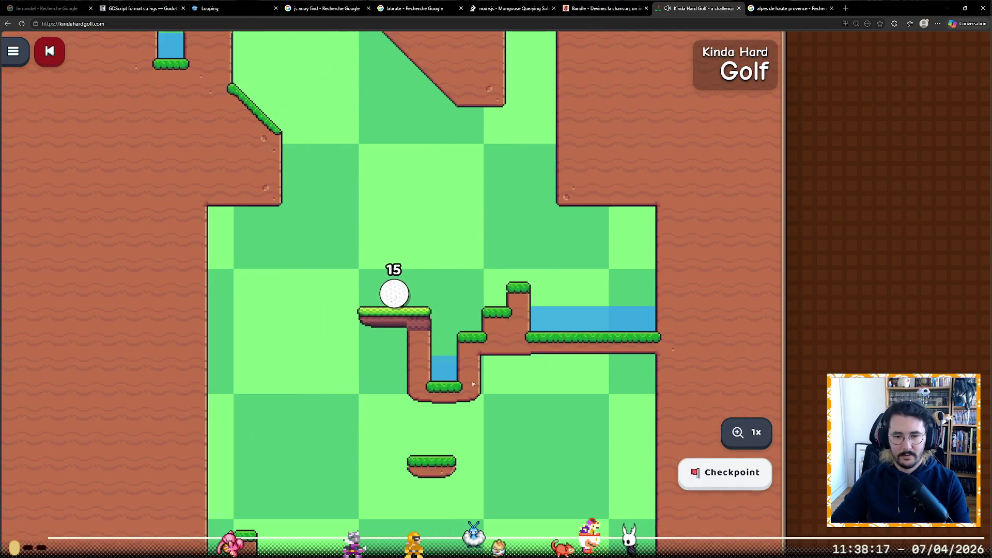
drag(430, 355, 430, 357)
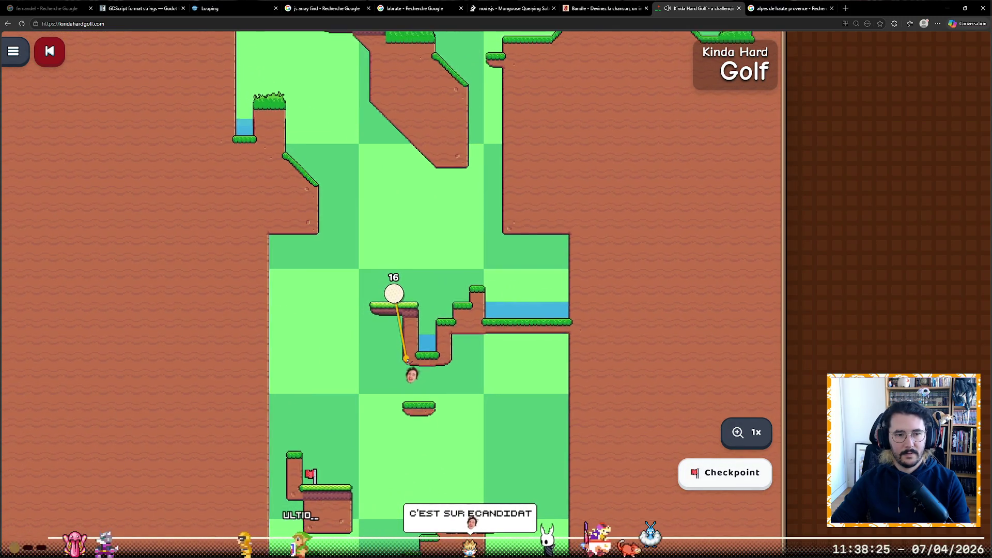
- Shoot the ball up past the ledges toward the blue-flag hole
drag(406, 358, 408, 358)
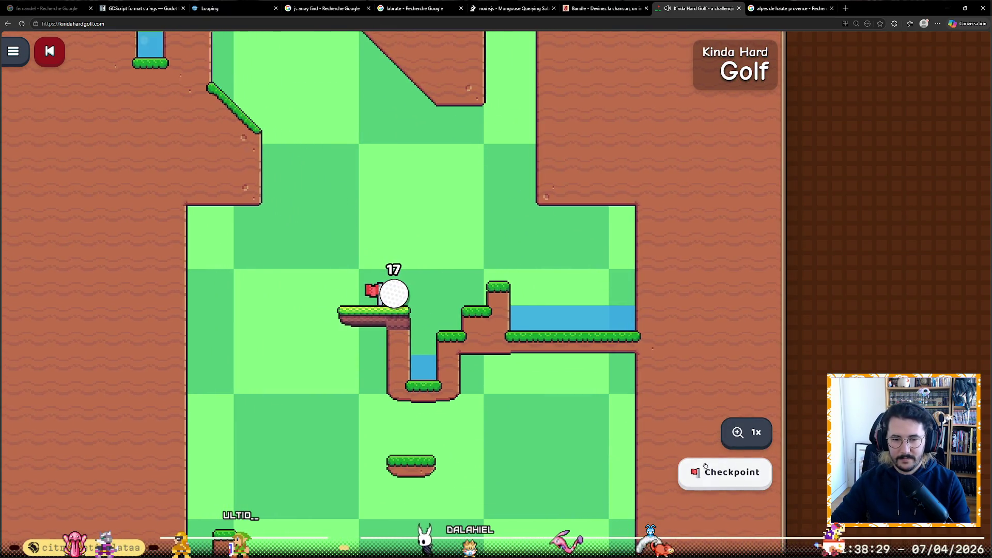
mouse_move(414, 323)
mouse_down()
mouse_move(405, 356)
mouse_move(416, 387)
mouse_move(432, 396)
mouse_up()
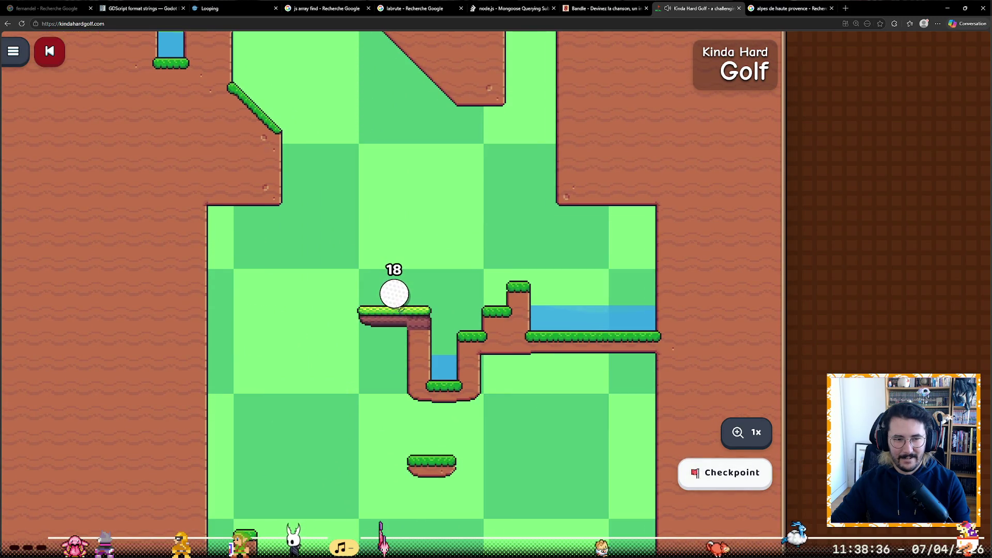
drag(400, 308, 411, 369)
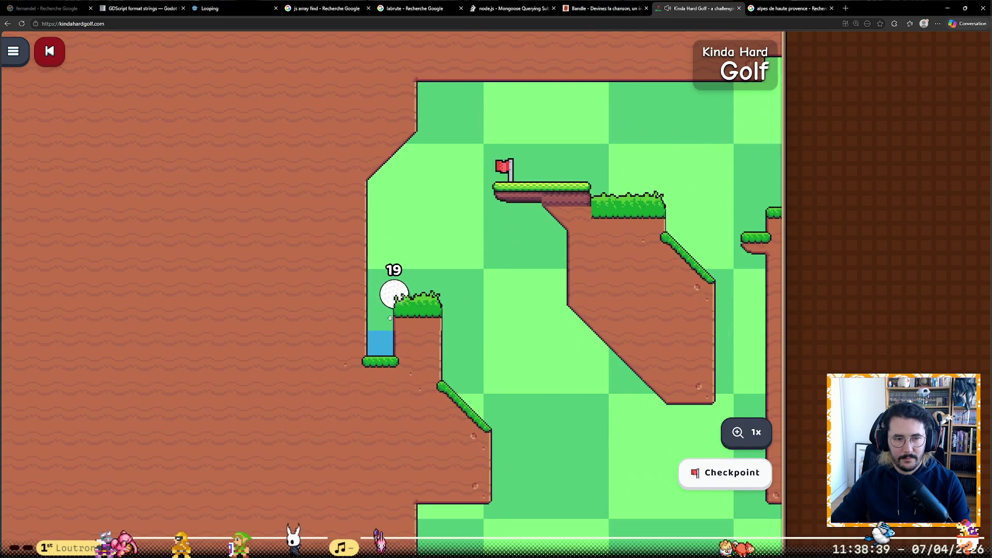
drag(395, 322, 382, 342)
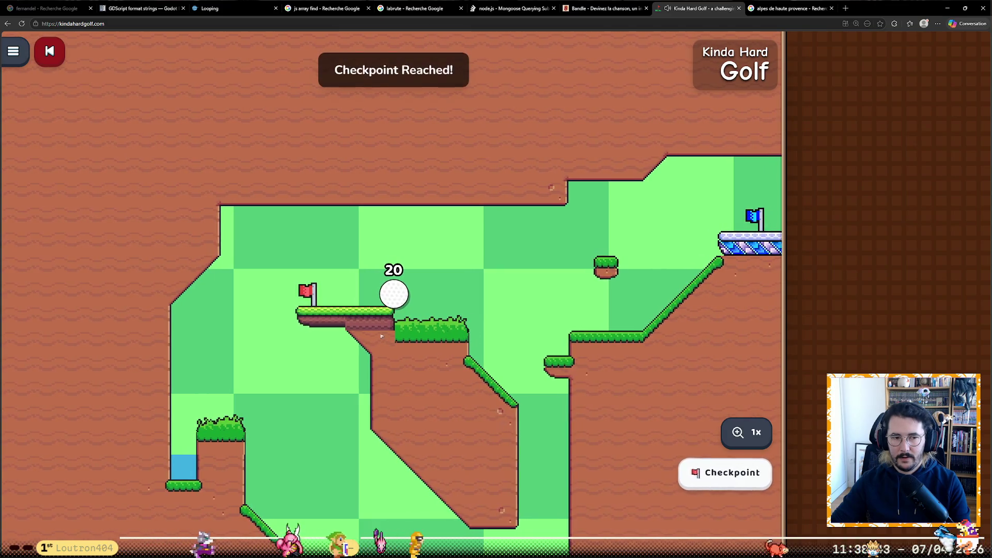
drag(393, 299, 343, 334)
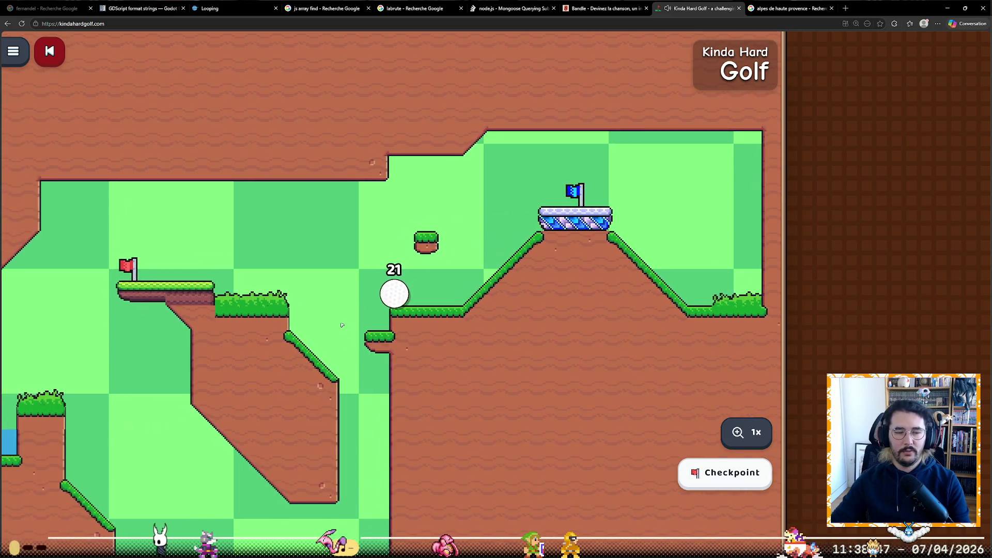
drag(384, 302, 385, 340)
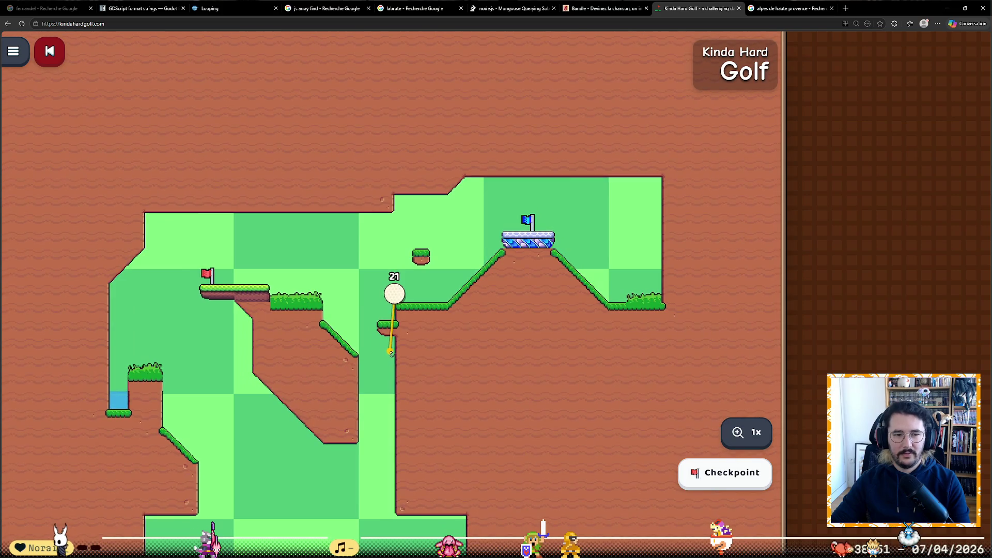
- Work the ball up the slope and into the hole, finishing in 30 strokes against par 23
drag(391, 353, 391, 352)
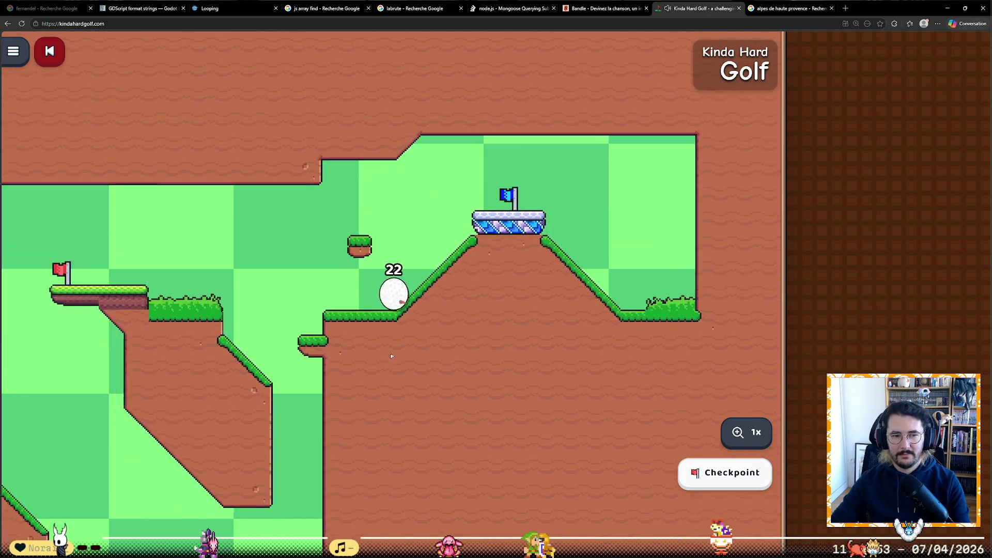
drag(387, 315, 334, 339)
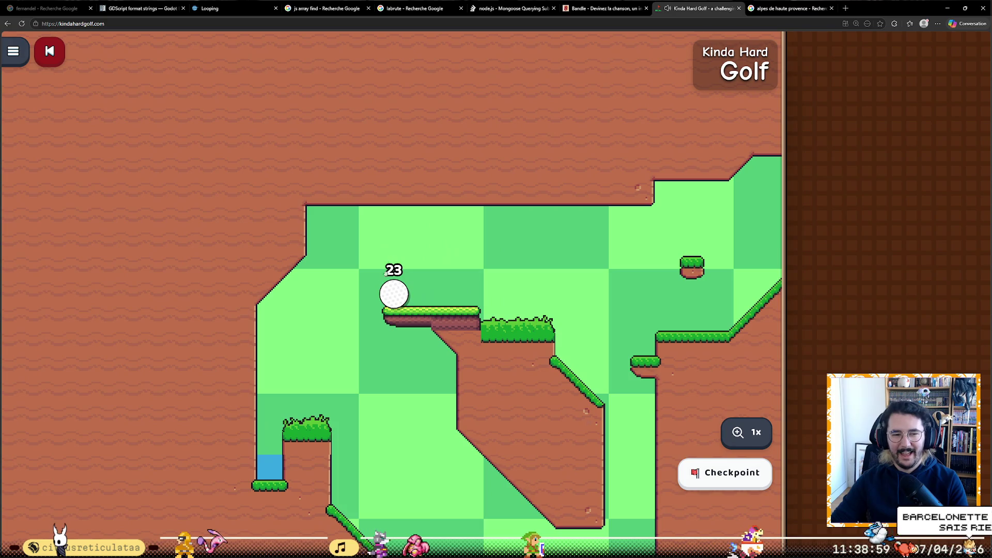
mouse_move(387, 295)
mouse_down()
mouse_move(317, 317)
mouse_move(315, 332)
mouse_up()
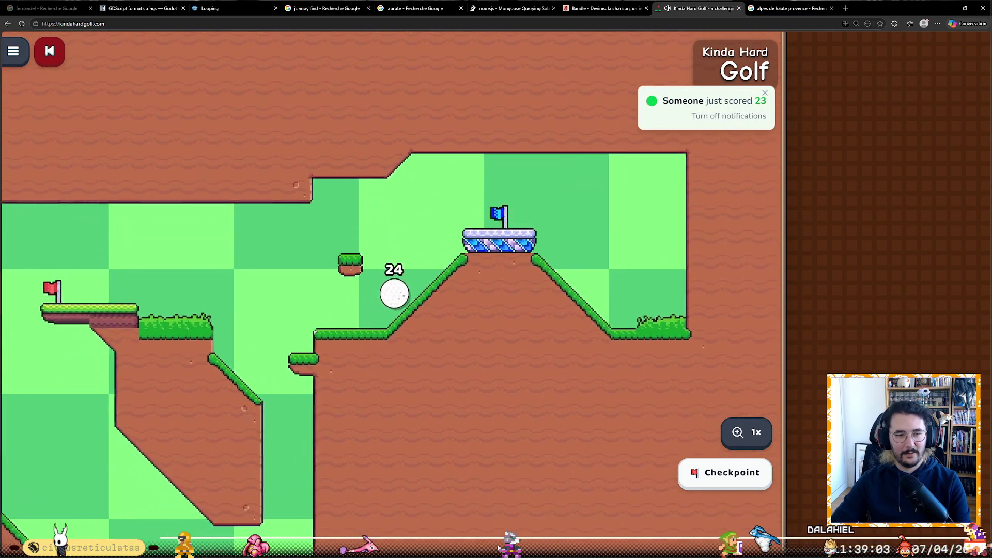
drag(377, 310, 364, 342)
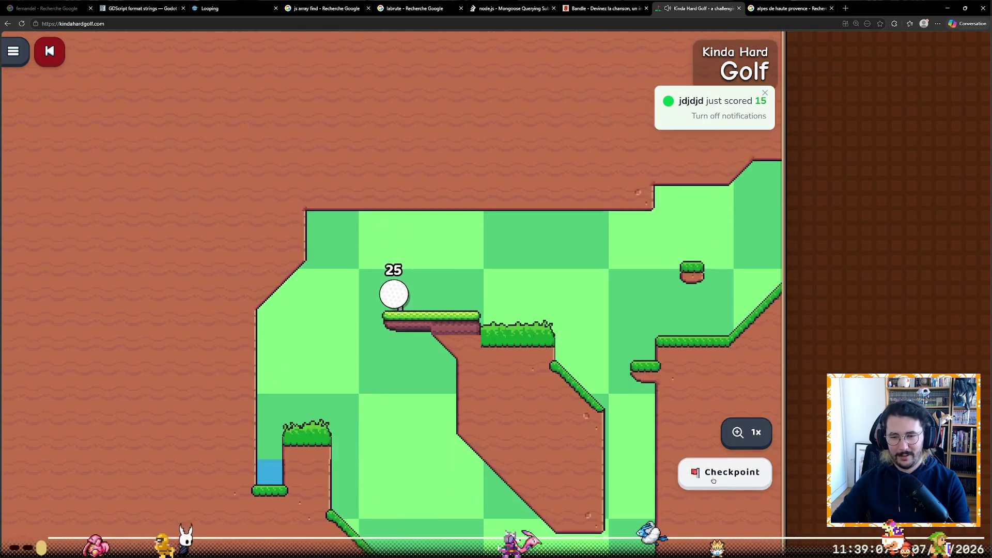
drag(392, 304, 330, 333)
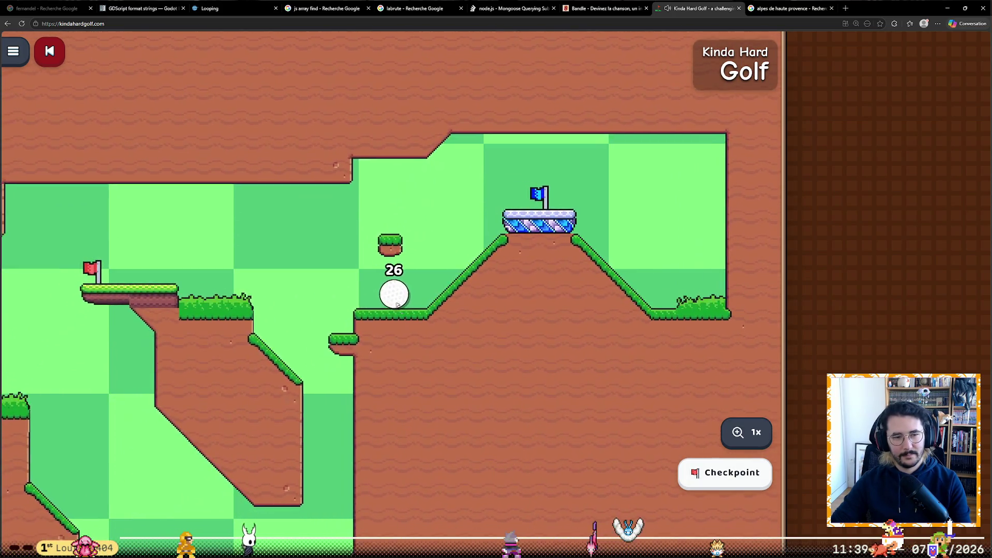
drag(394, 297, 372, 346)
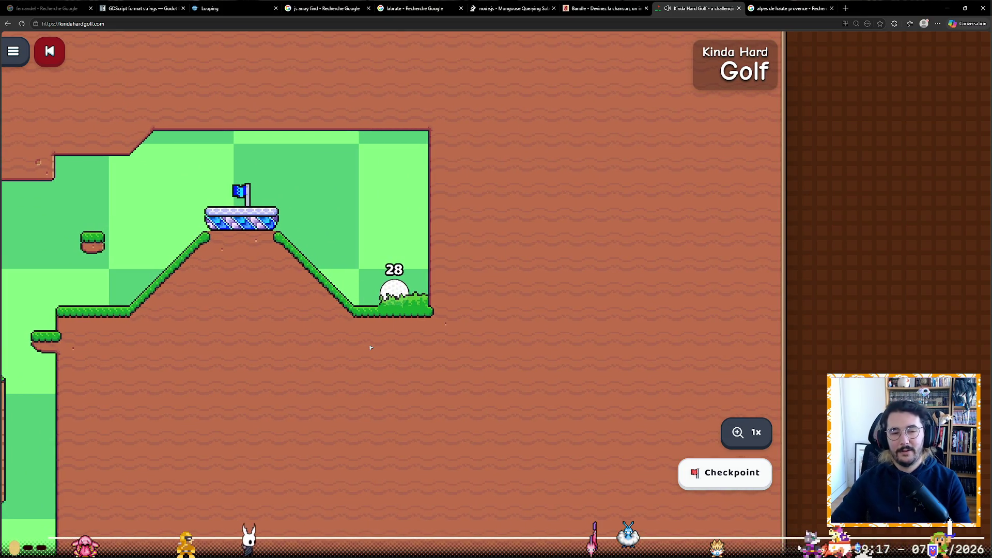
mouse_move(412, 341)
mouse_down()
mouse_move(405, 319)
mouse_move(410, 338)
mouse_up()
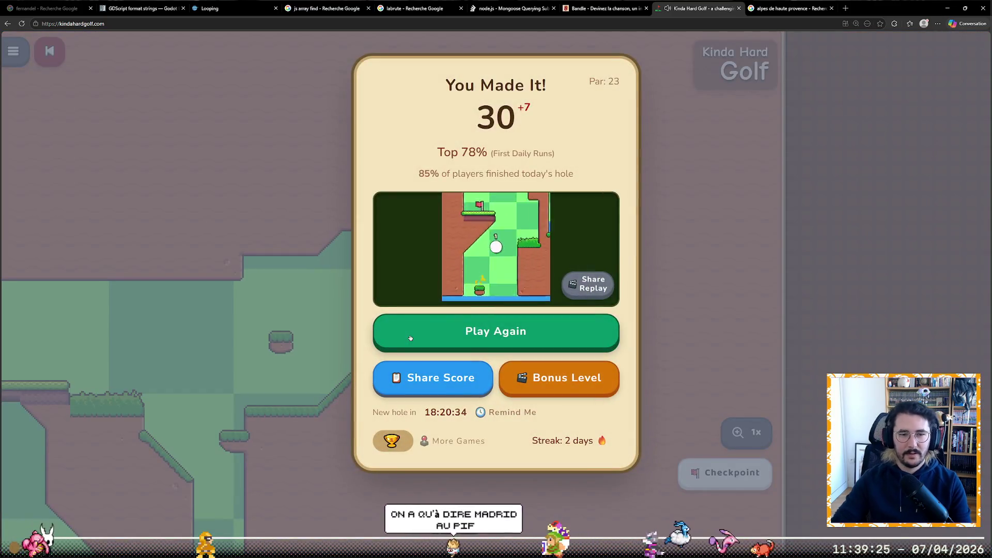
- Restart the course with Play Again and shoot the ball over the ledge and water
click(410, 338)
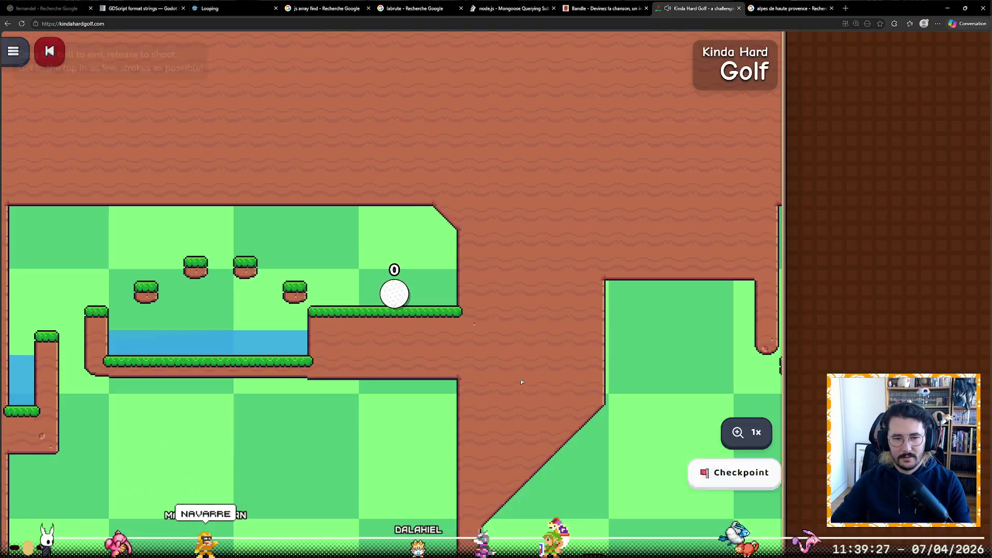
mouse_move(401, 302)
mouse_down()
mouse_move(451, 342)
mouse_move(430, 326)
mouse_up()
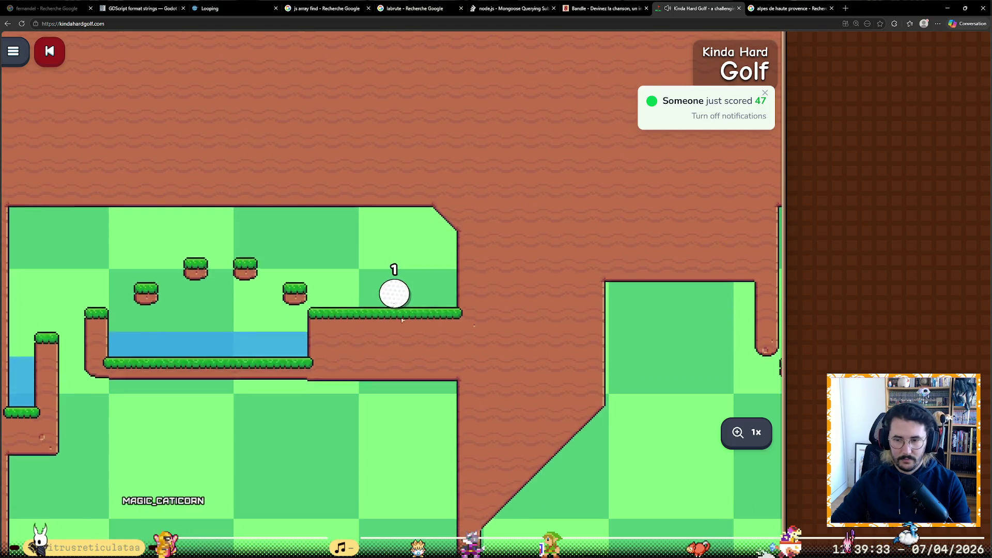
mouse_move(391, 300)
mouse_down()
mouse_move(442, 317)
mouse_move(450, 337)
mouse_up()
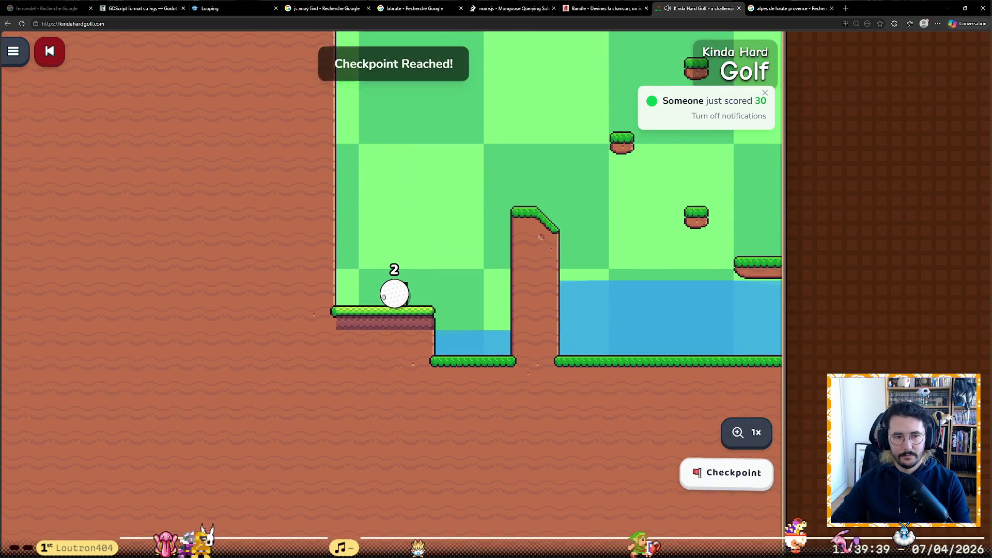
mouse_move(383, 296)
mouse_down()
mouse_move(352, 359)
mouse_move(364, 369)
mouse_up()
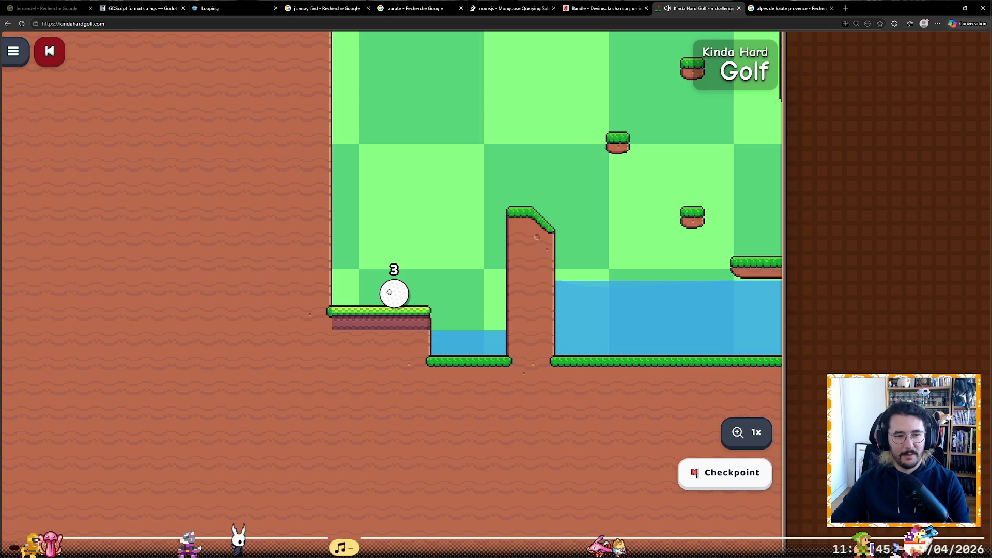
drag(389, 292, 358, 350)
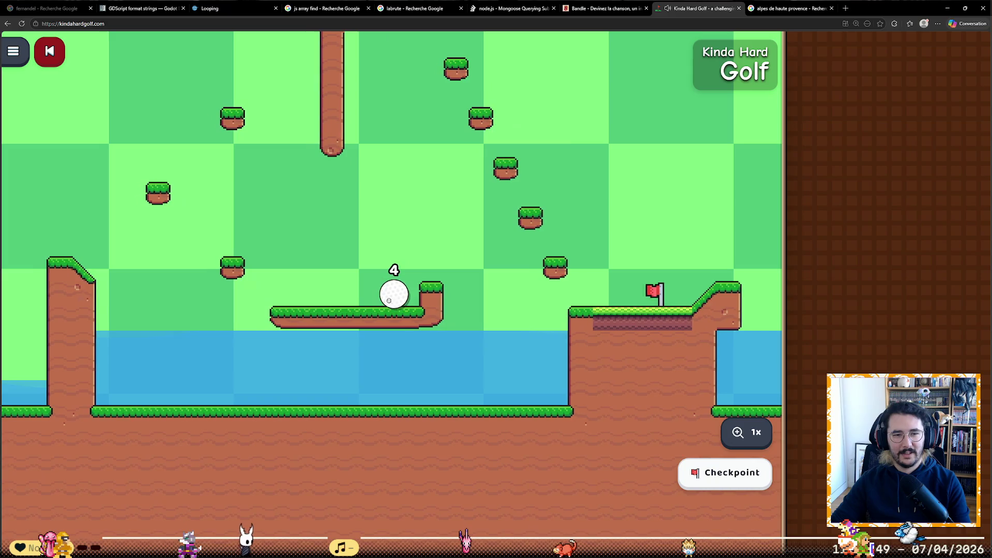
- Hop the ball across the checkpoint and floating platforms, reaching 10 strokes
mouse_move(389, 301)
mouse_down()
mouse_move(401, 387)
mouse_move(397, 372)
mouse_up()
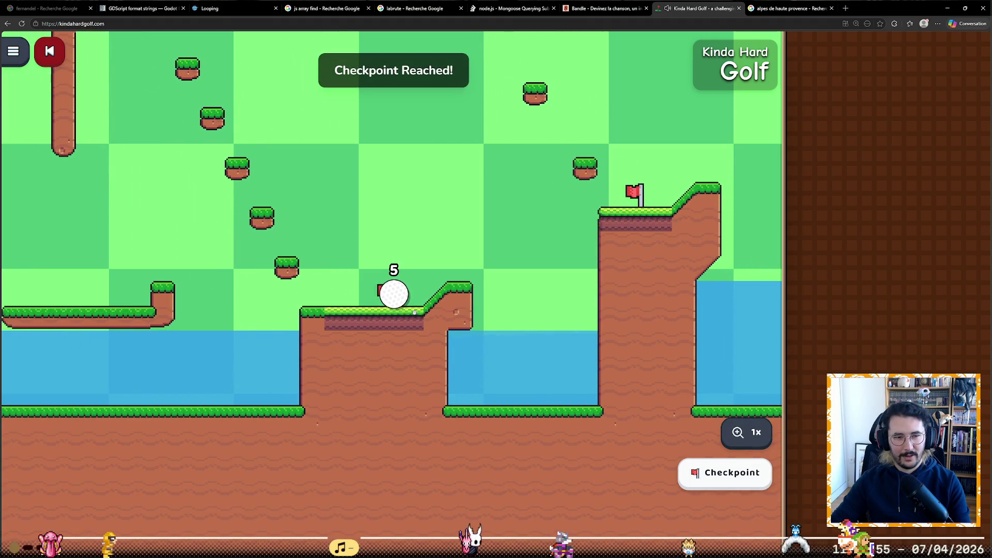
mouse_move(394, 303)
mouse_down()
mouse_move(345, 324)
mouse_move(341, 333)
mouse_move(360, 349)
mouse_up()
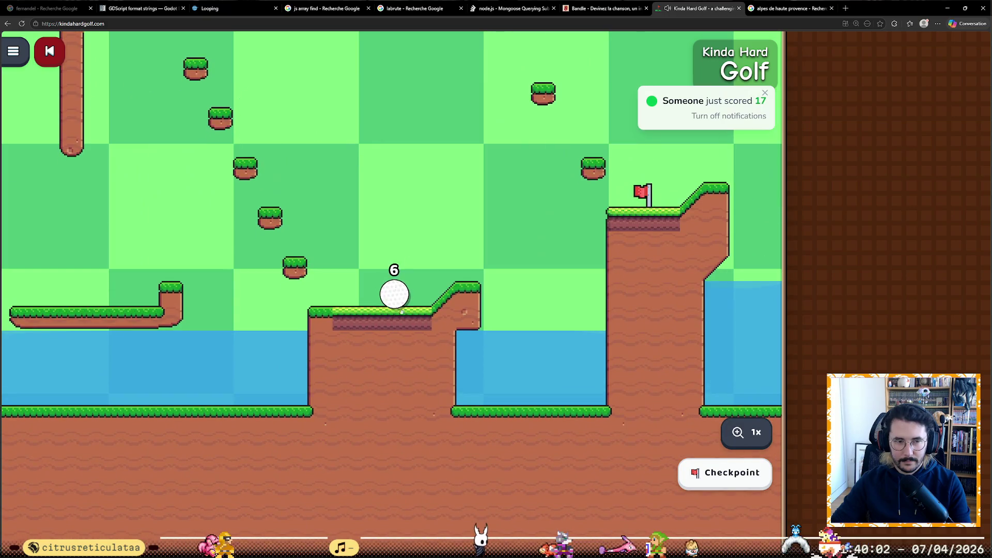
mouse_move(355, 353)
mouse_down()
mouse_move(365, 339)
mouse_move(357, 351)
mouse_up()
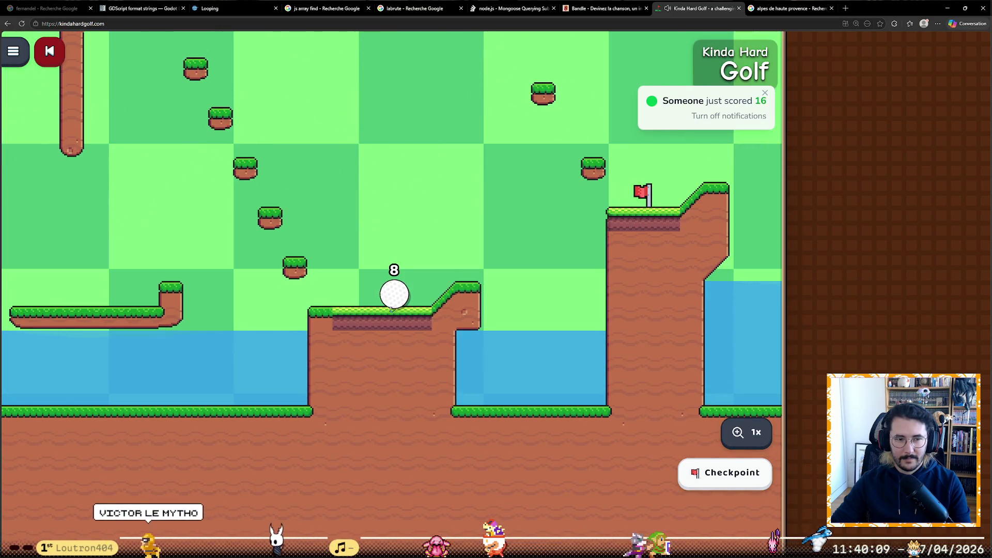
drag(391, 309, 354, 365)
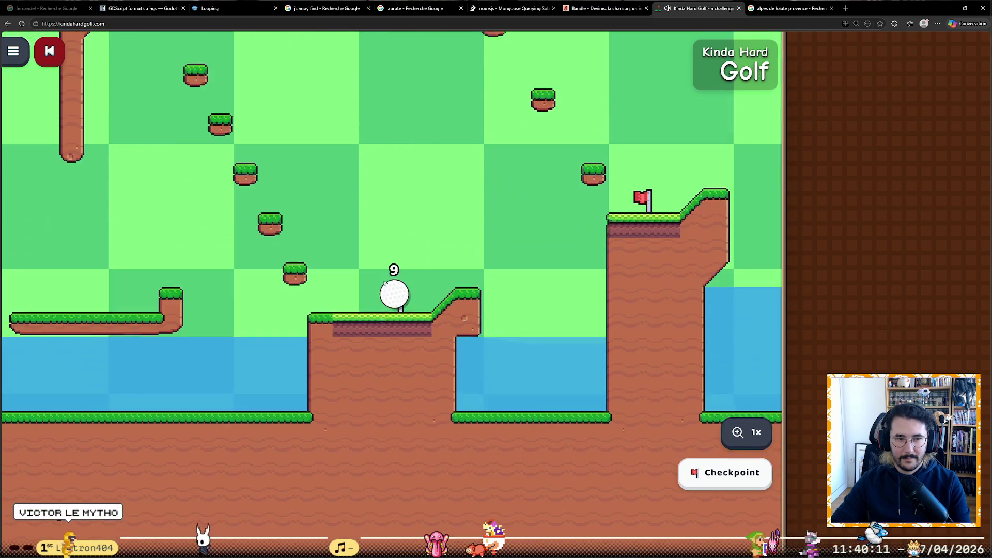
drag(383, 284, 371, 353)
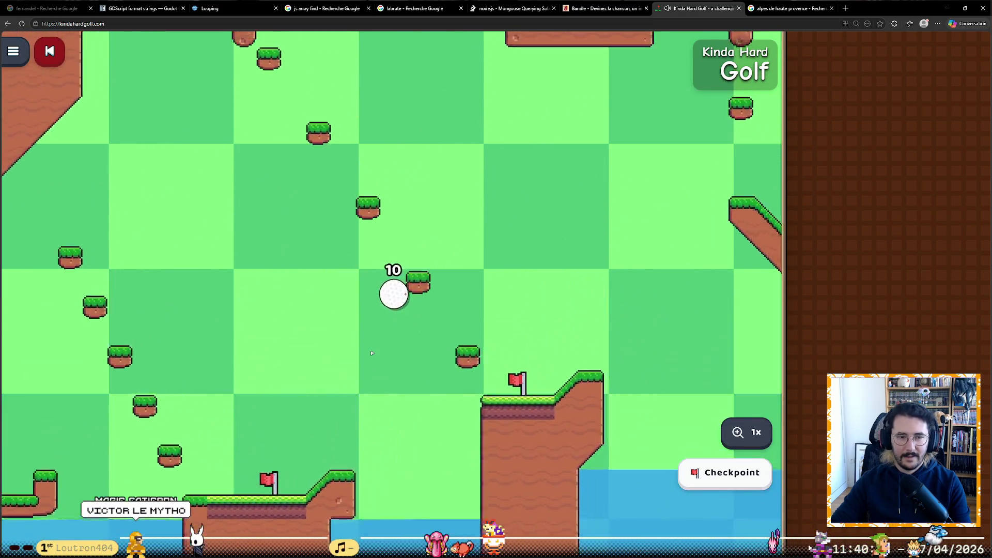
- Shoot the ball past the flag and up the narrow channel to the next checkpoint
drag(406, 302, 372, 347)
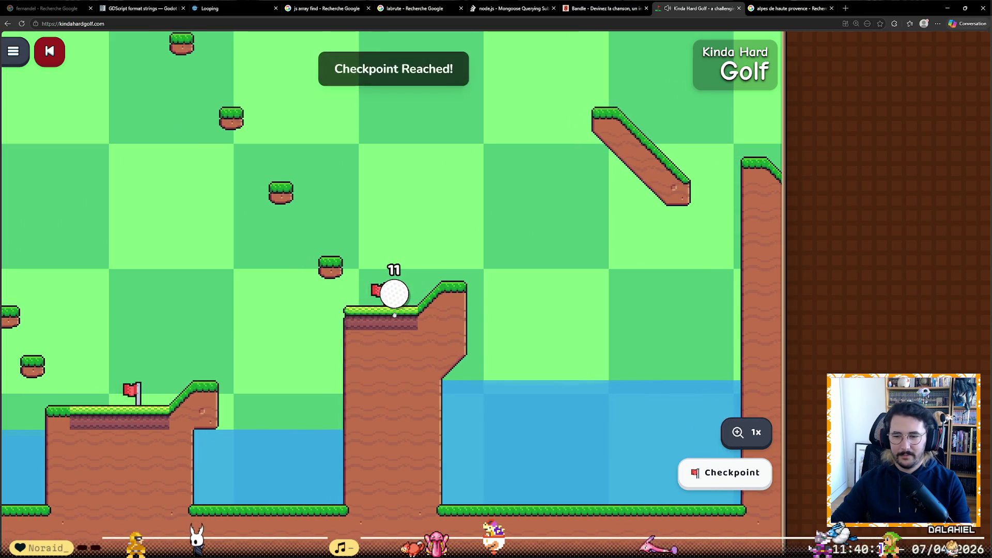
mouse_move(403, 291)
mouse_down()
mouse_move(355, 373)
mouse_move(167, 312)
mouse_up()
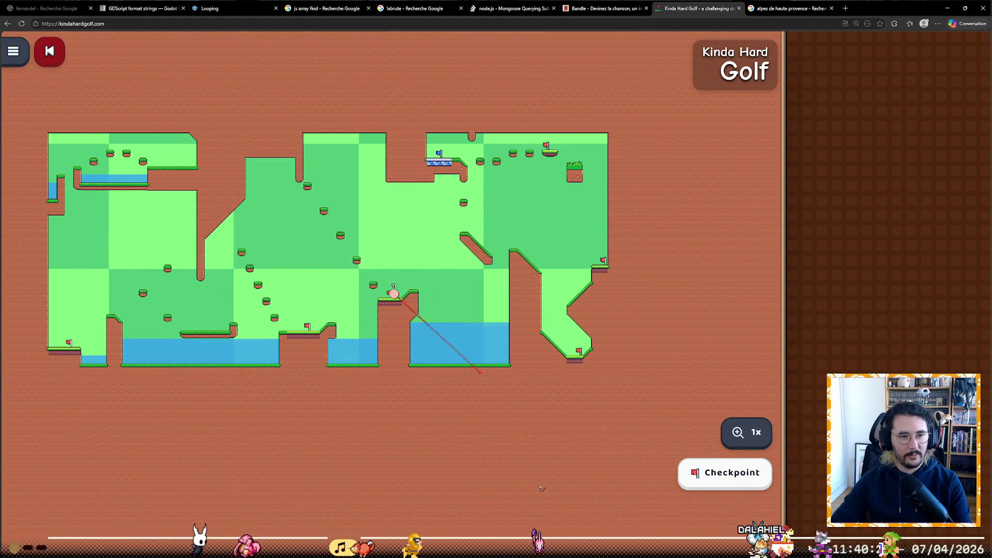
mouse_move(542, 488)
mouse_down()
mouse_move(364, 337)
mouse_move(358, 355)
mouse_up()
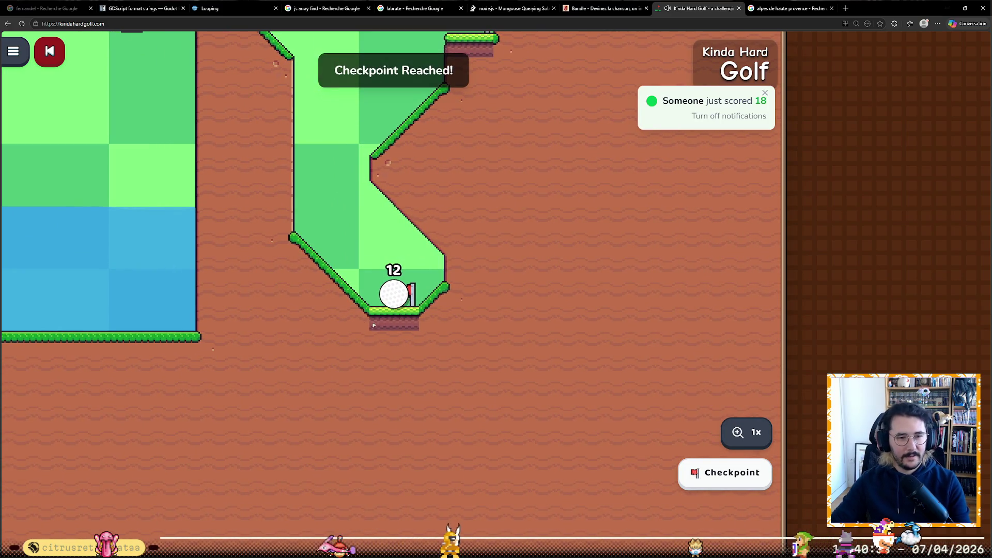
drag(384, 290, 436, 373)
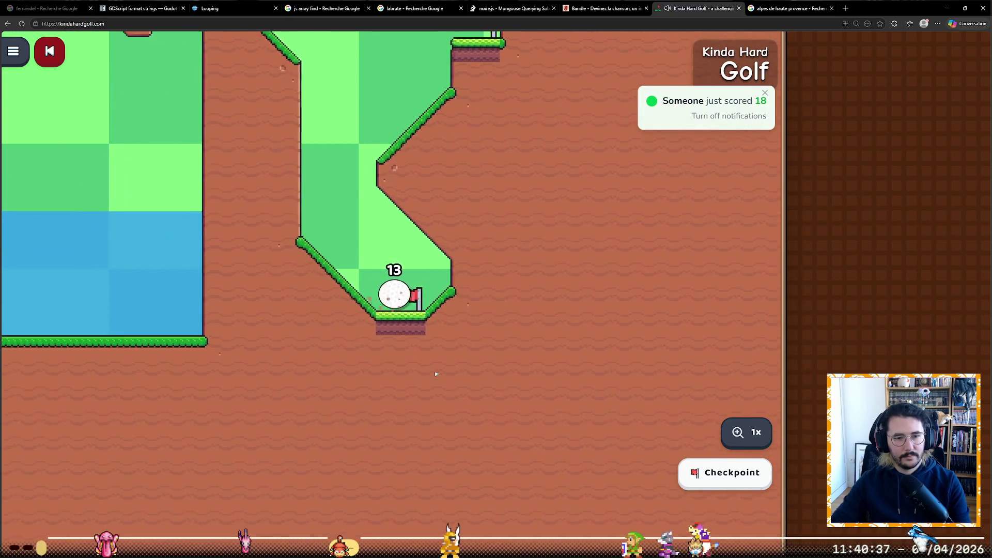
mouse_move(405, 332)
mouse_down()
mouse_move(436, 379)
mouse_move(376, 374)
mouse_move(432, 303)
mouse_up()
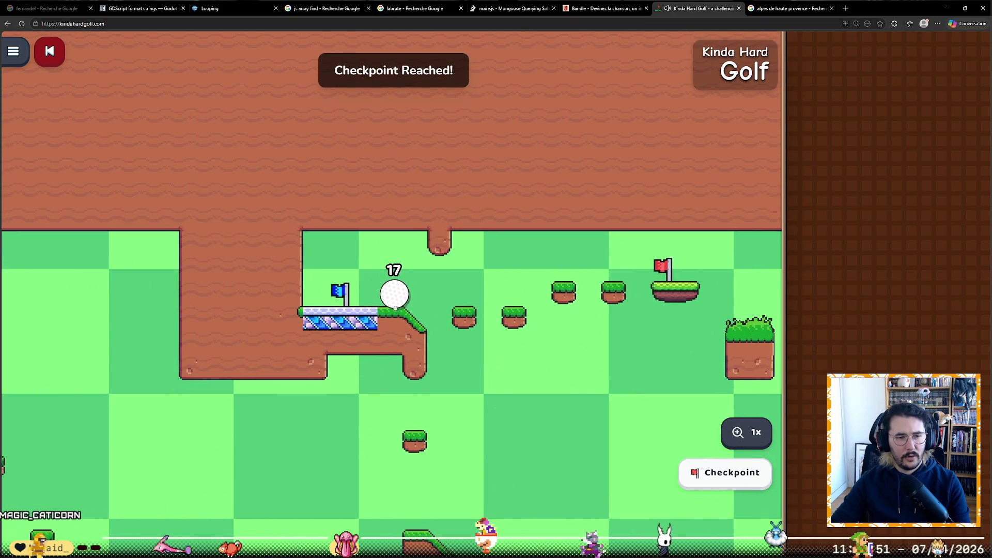
click(433, 303)
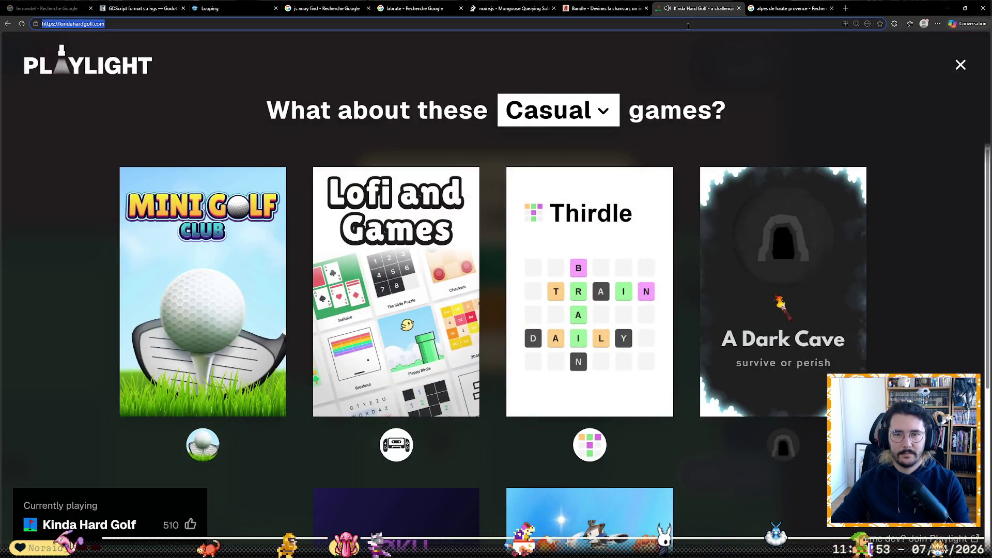
- Go to demineur.org and choose the Expert board with 99 mines
text(demi)
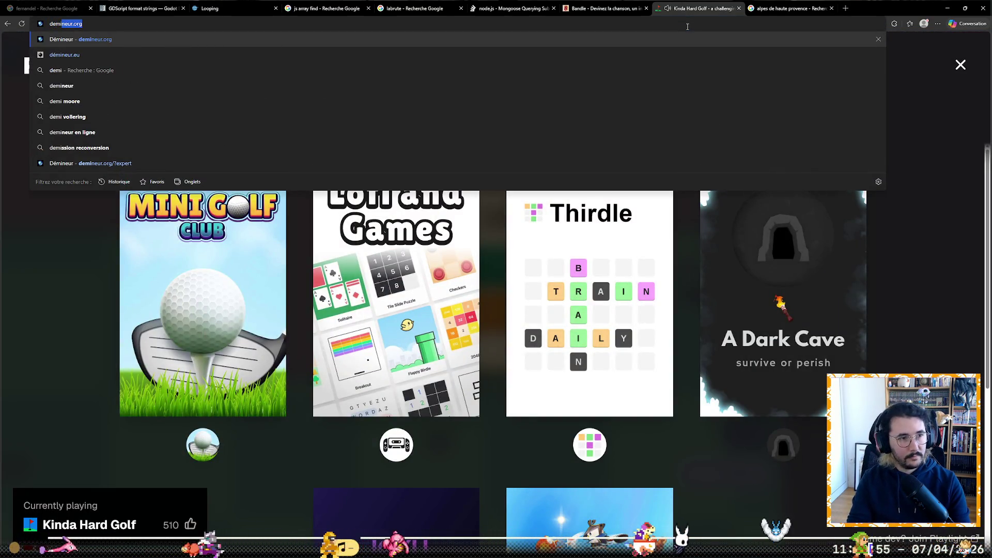
key(Return)
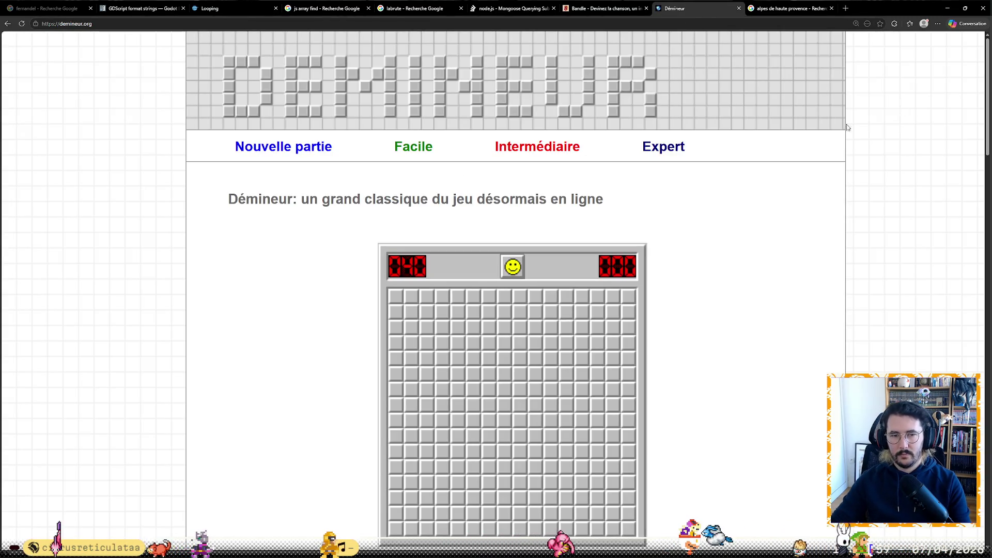
click(663, 146)
scroll(797, 221, down, 2)
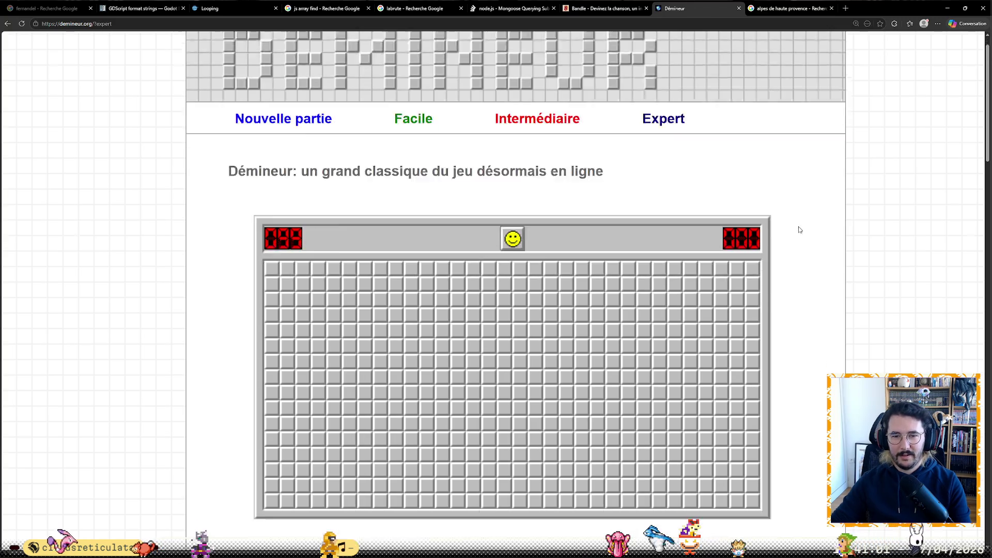
- Open the first cell of the Expert board, flag a mine and clear the safe cells to its left
click(519, 343)
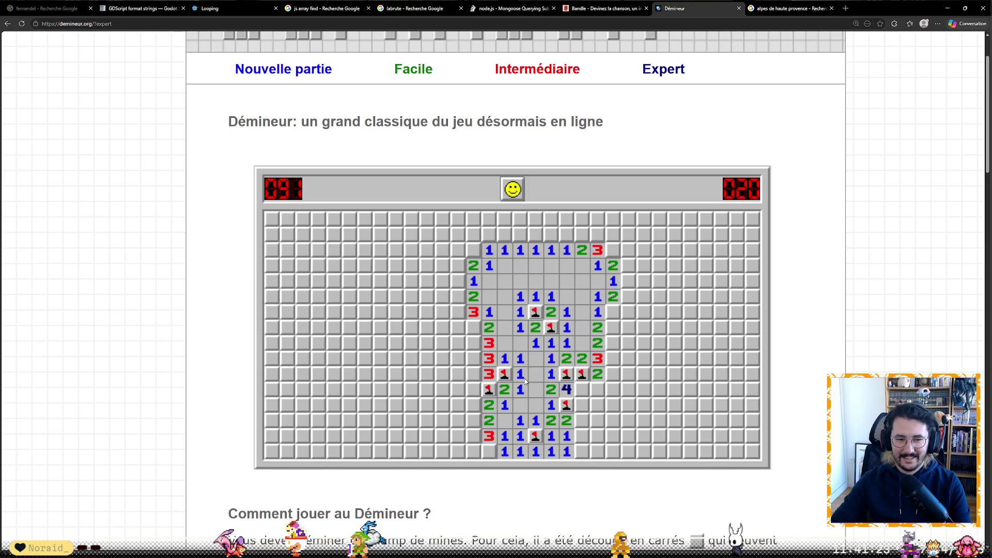
right_click(477, 328)
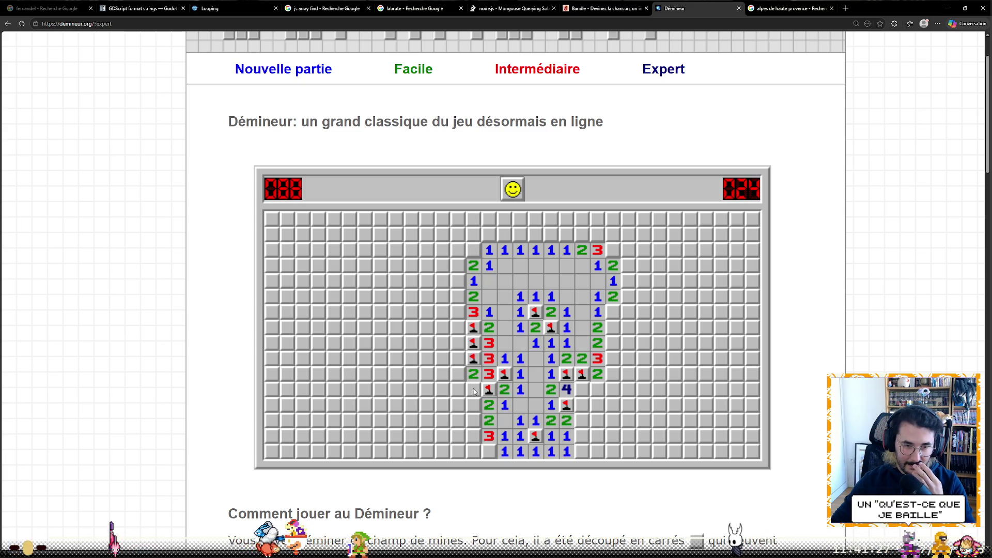
click(458, 358)
click(457, 374)
click(443, 374)
click(442, 358)
click(442, 390)
click(458, 390)
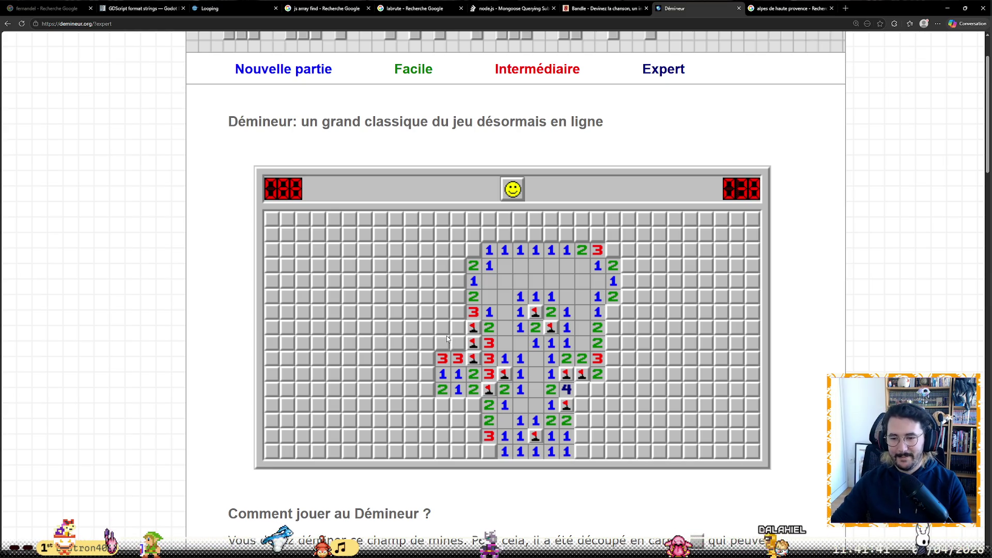
- Flag mines along the top edge and reveal the safe cells around them
right_click(479, 247)
click(483, 246)
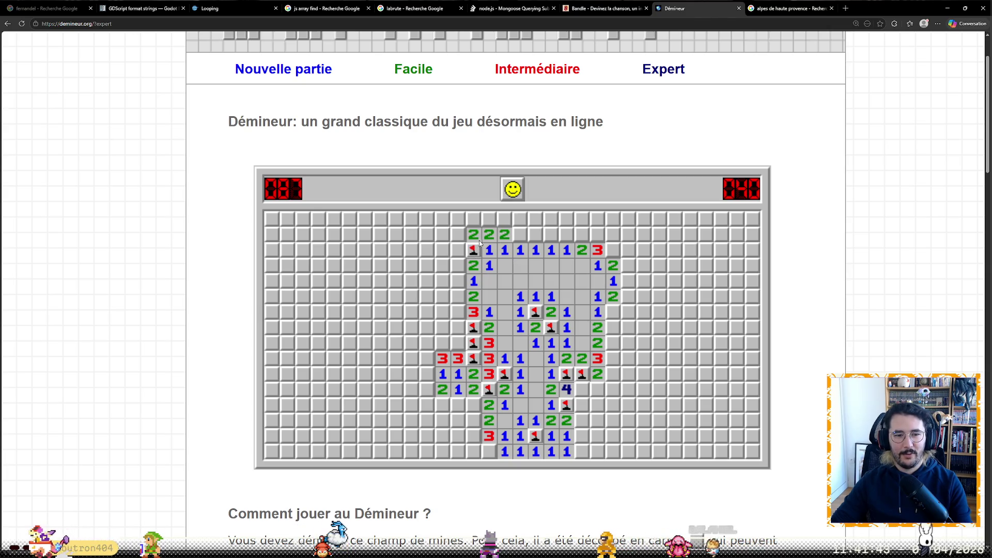
right_click(519, 234)
click(536, 249)
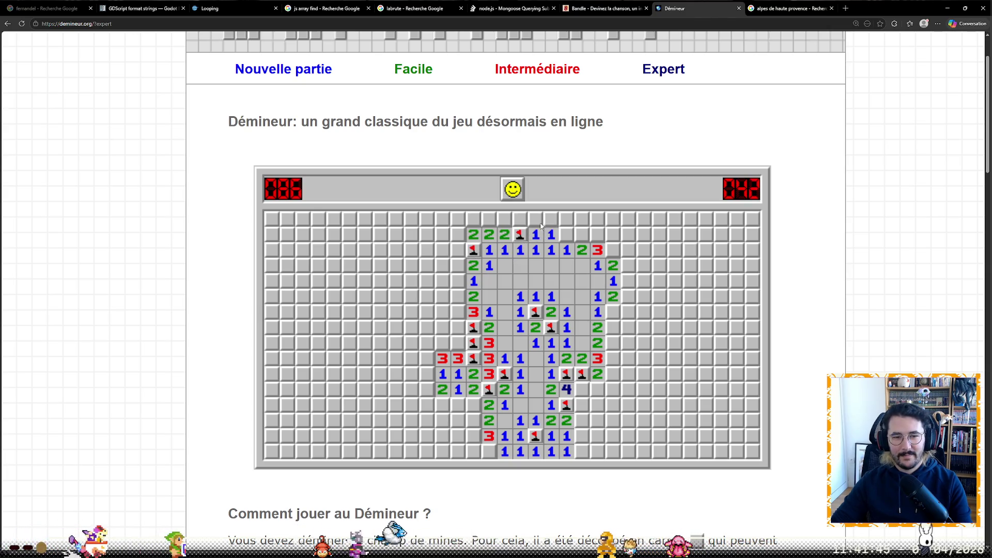
click(516, 222)
right_click(566, 234)
click(566, 250)
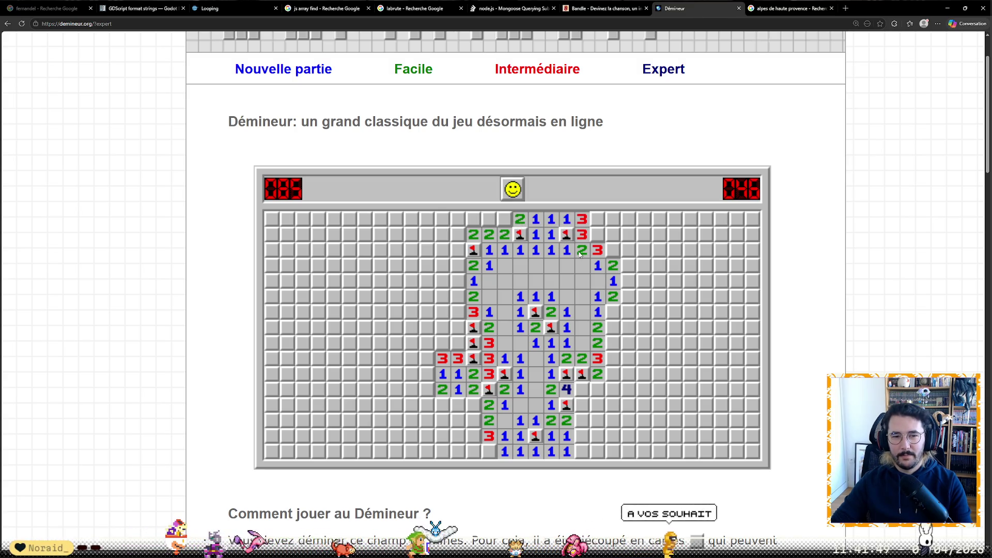
right_click(597, 219)
right_click(597, 235)
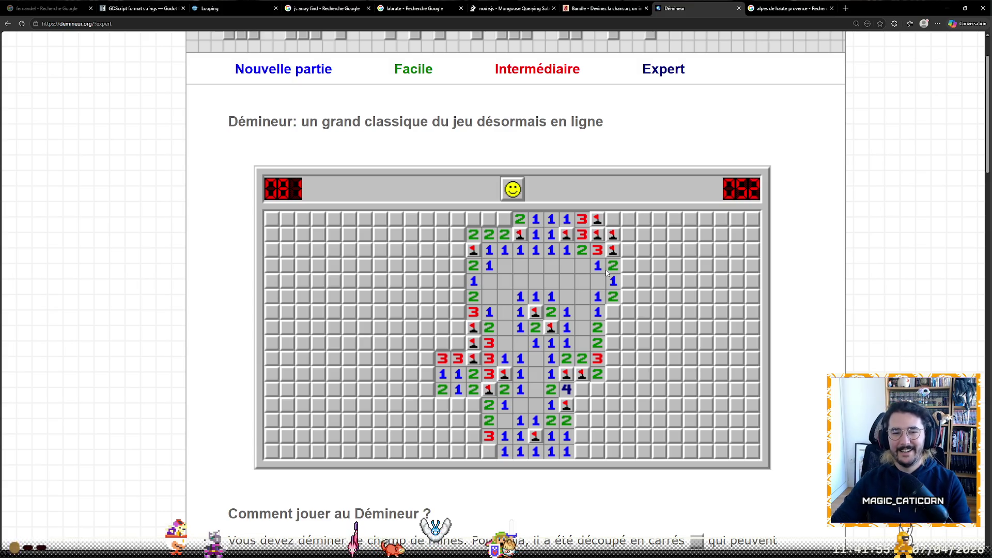
- Flag three mines on the right edge and open the safe cells beyond them
right_click(613, 312)
right_click(612, 328)
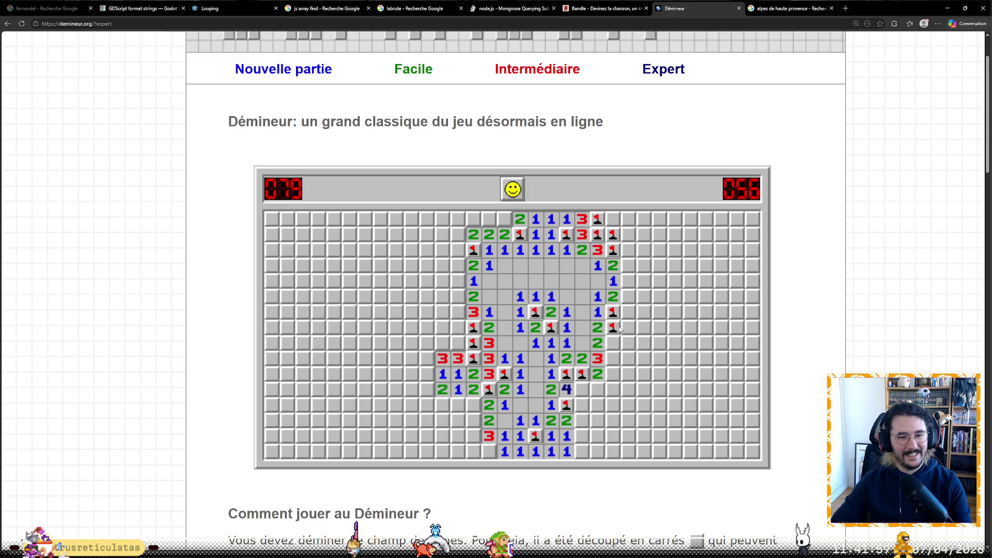
right_click(613, 344)
click(628, 343)
click(629, 327)
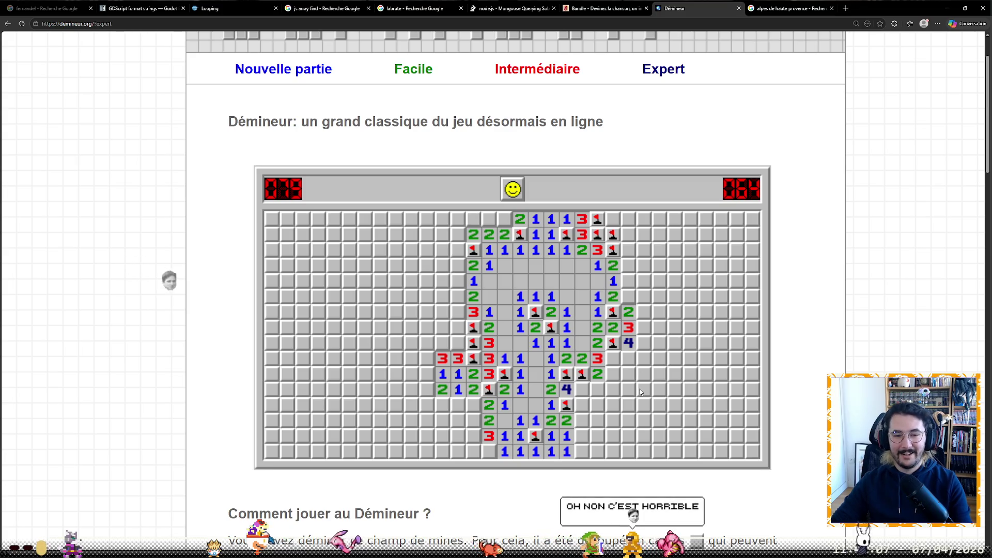
- Flag mines on the right and lower-right sides and open the cells around them
right_click(613, 360)
click(597, 374)
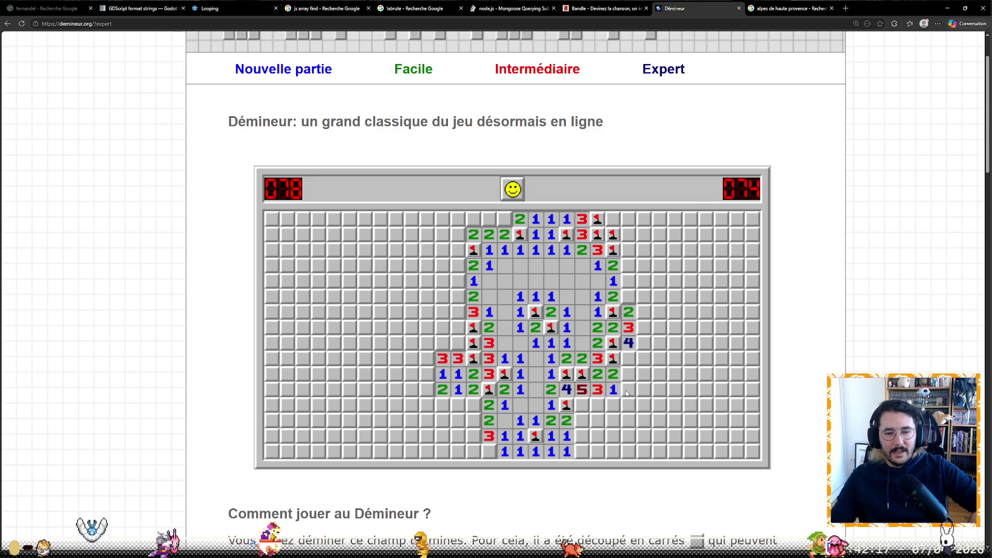
right_click(582, 405)
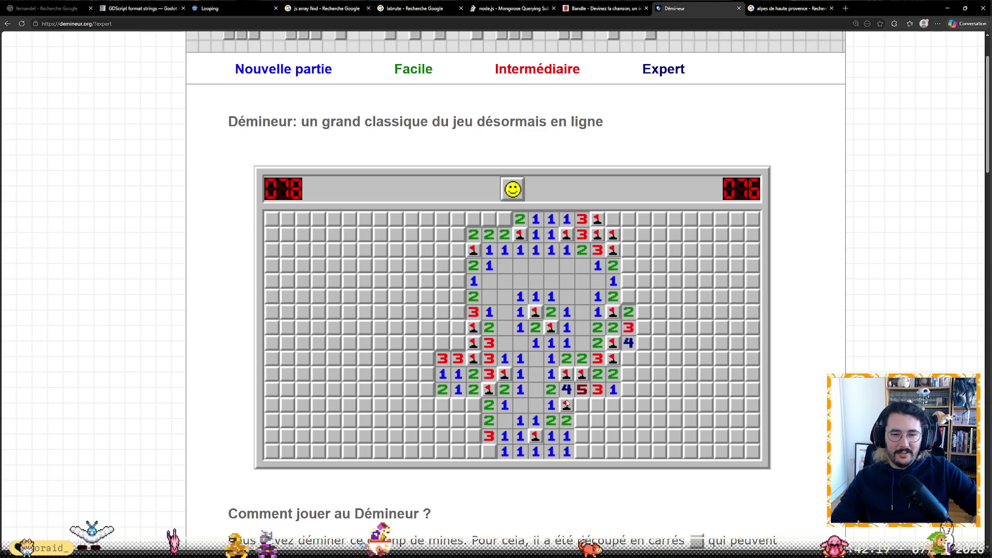
right_click(597, 405)
click(612, 390)
click(612, 417)
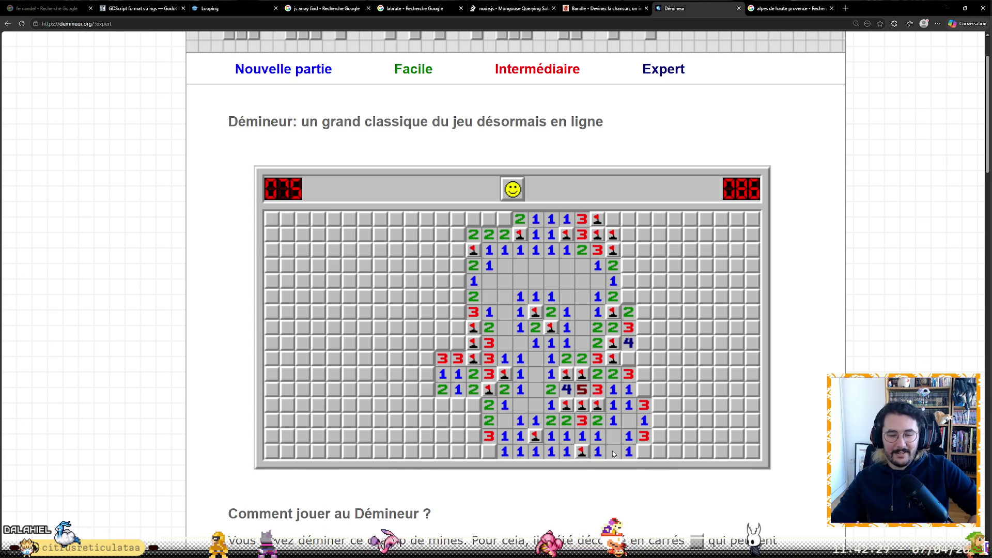
- Flag more mines at the bottom right, bottom row and top row, bringing the counter to 069
right_click(648, 455)
right_click(644, 389)
click(643, 374)
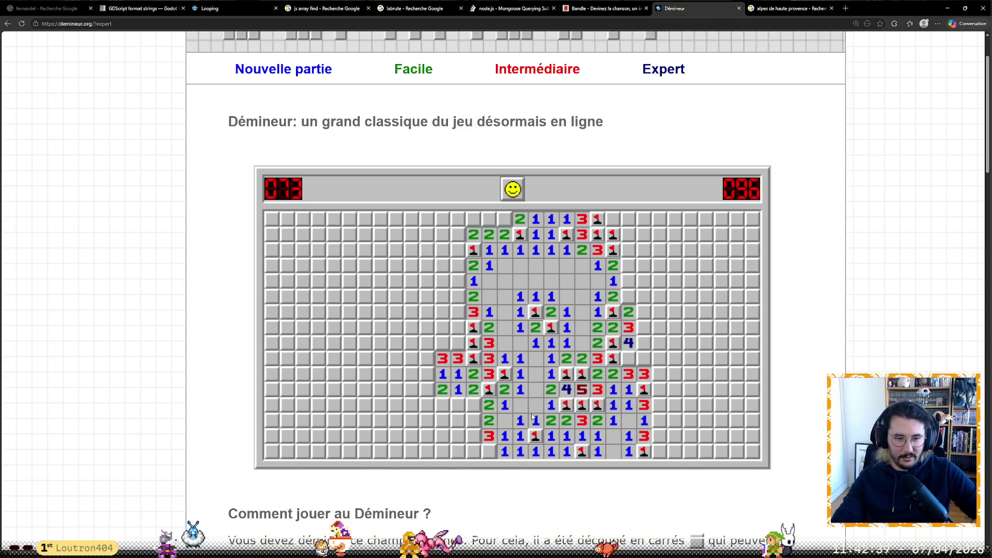
right_click(489, 451)
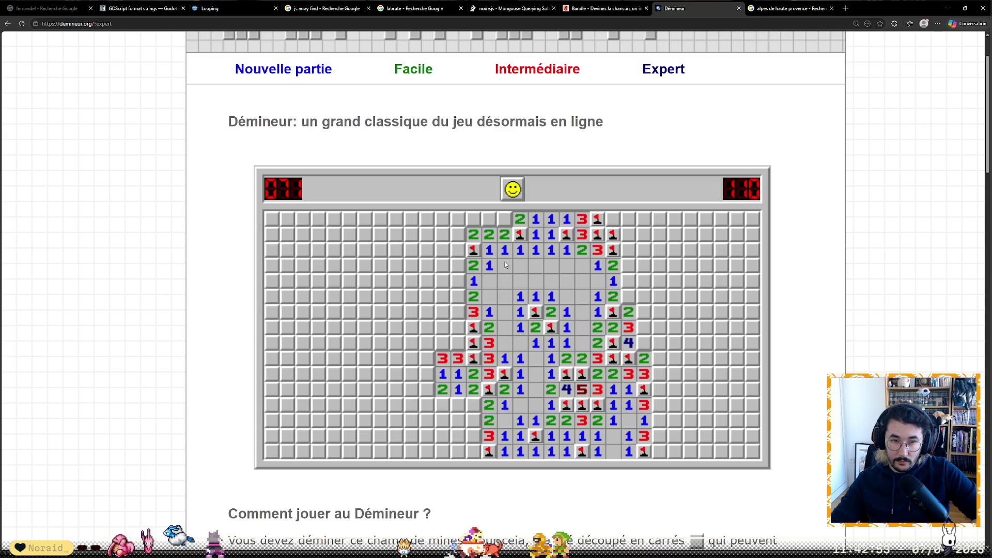
right_click(505, 221)
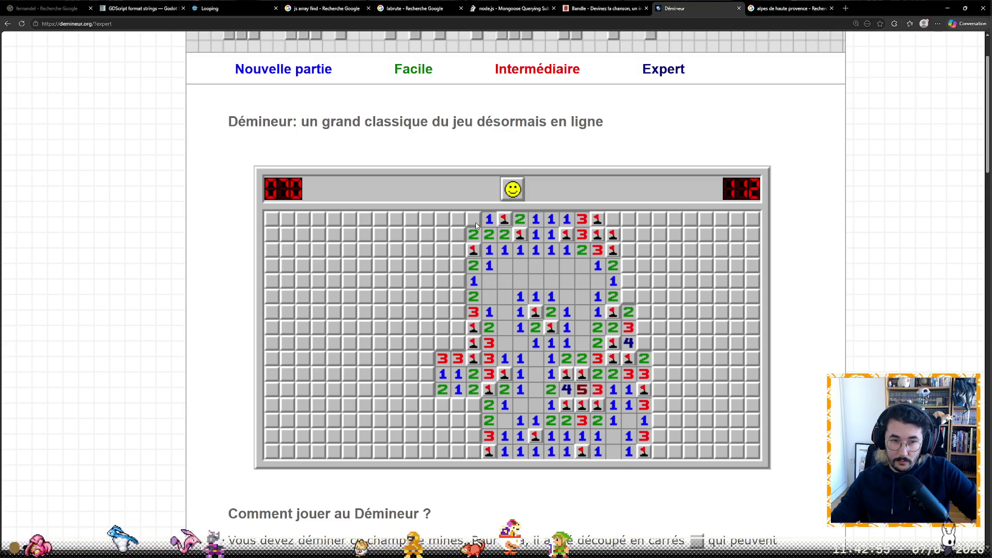
right_click(459, 249)
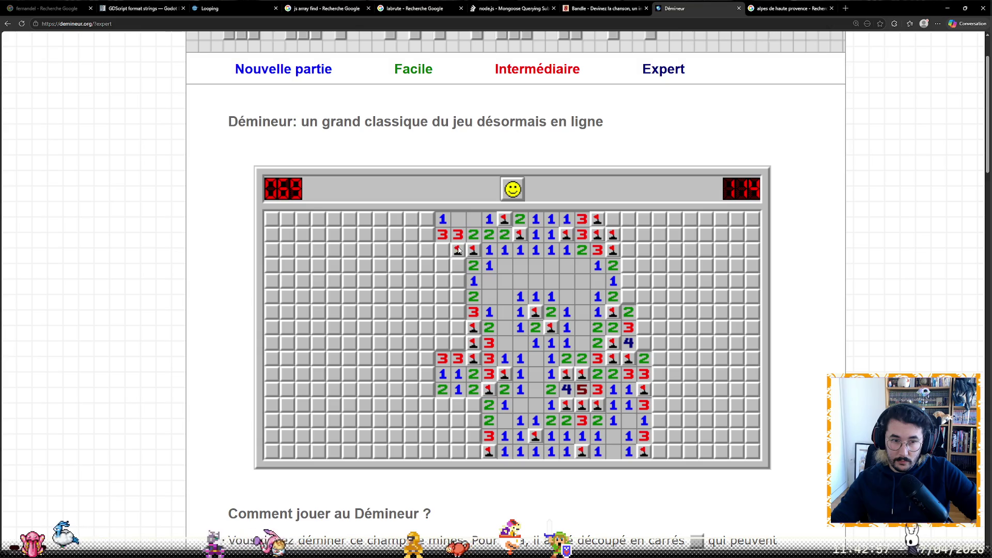
- Hit a mine on a guessed cell, then start a new Expert game and open its first cell
click(457, 265)
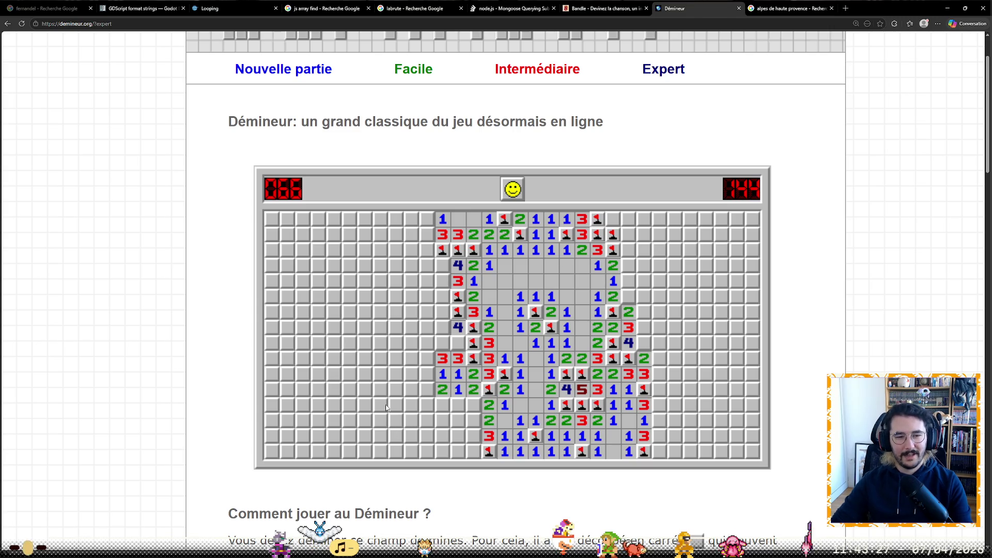
click(443, 300)
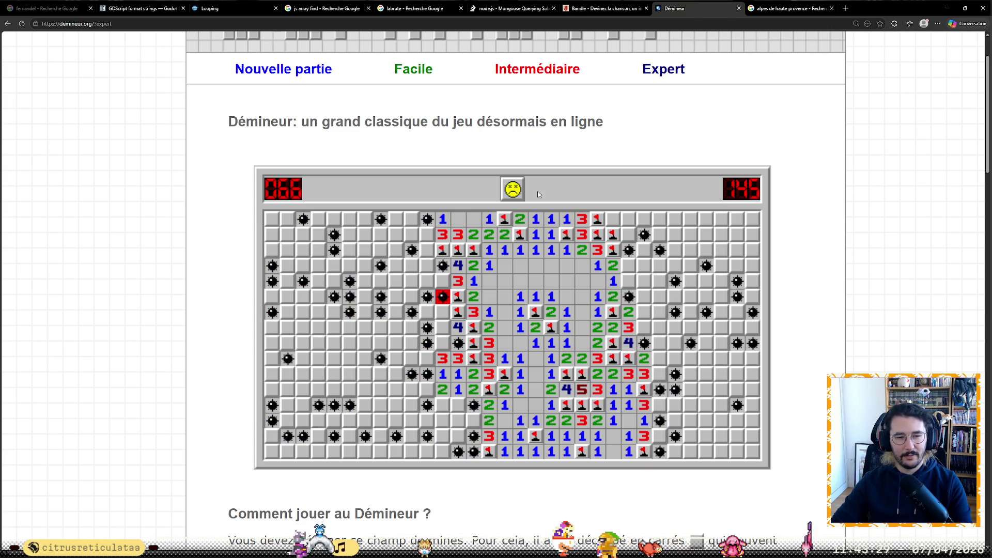
click(511, 188)
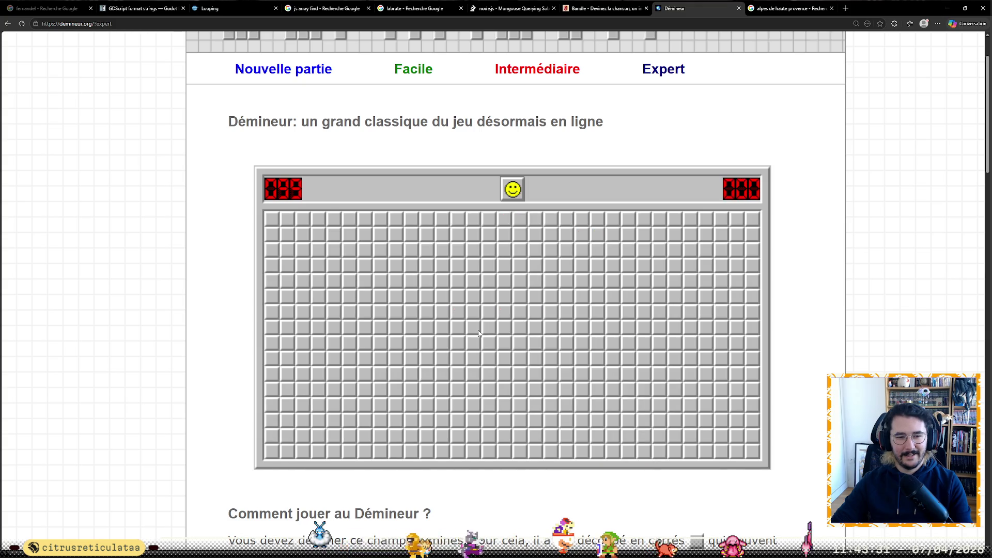
click(490, 344)
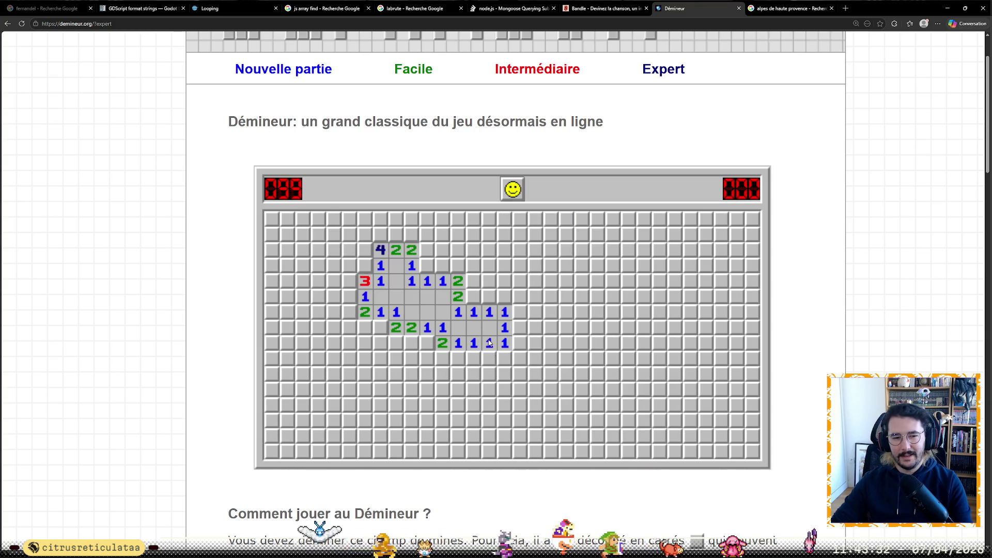
- Flag mines on the left and top of the opening and reveal the safe cells around them
right_click(396, 343)
click(411, 358)
click(400, 362)
click(427, 359)
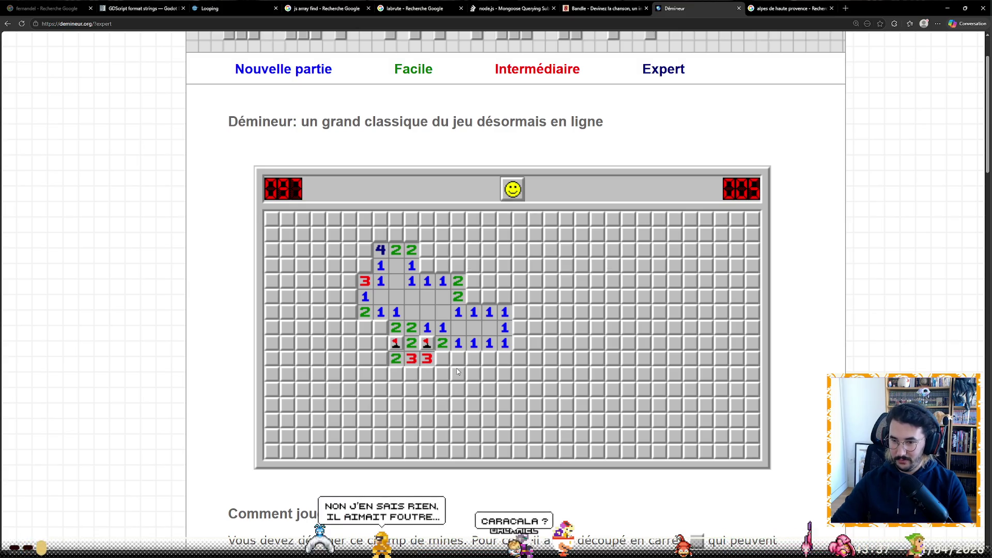
click(442, 265)
right_click(428, 265)
click(427, 250)
click(442, 250)
click(457, 265)
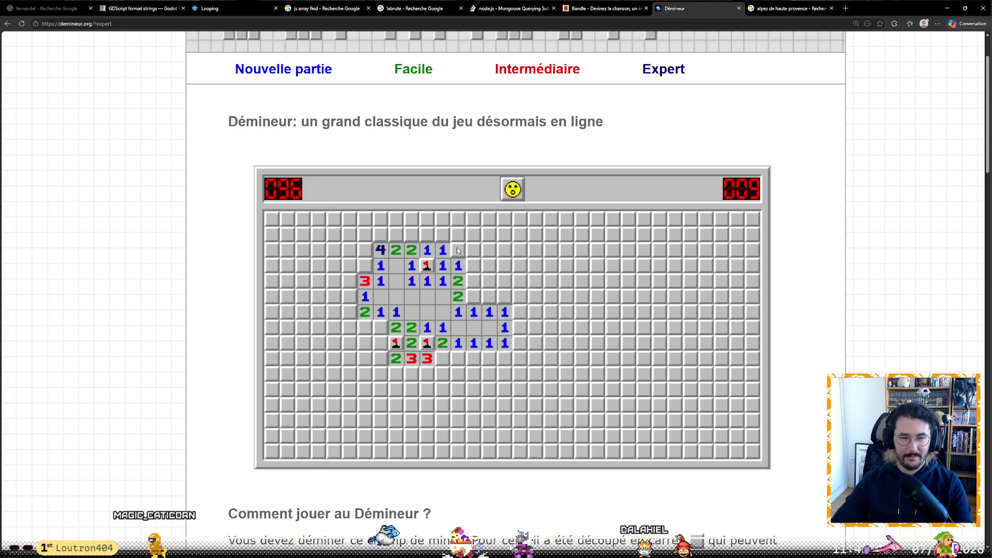
click(458, 251)
- Flag two mines right of the opening and reveal the cells beyond them
right_click(474, 280)
right_click(473, 296)
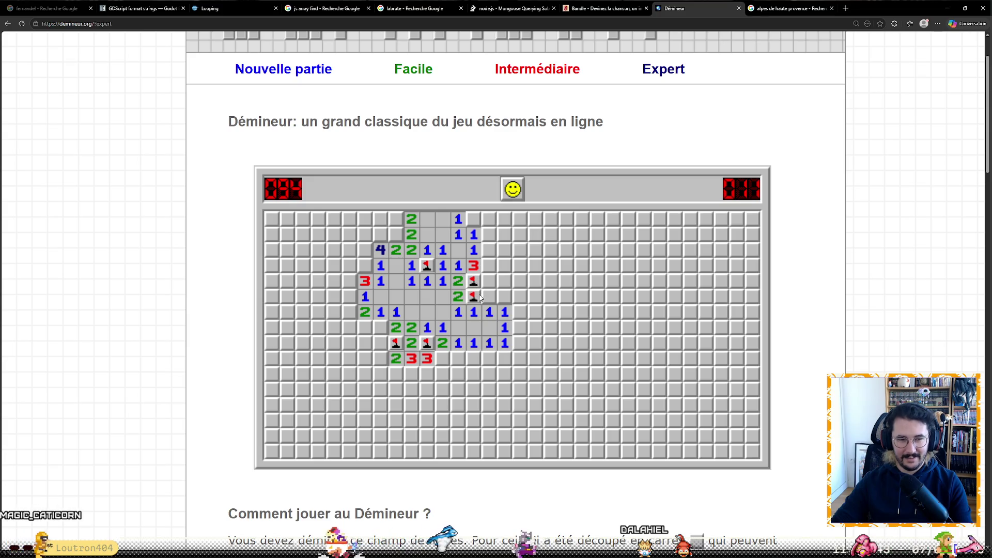
click(488, 296)
click(504, 296)
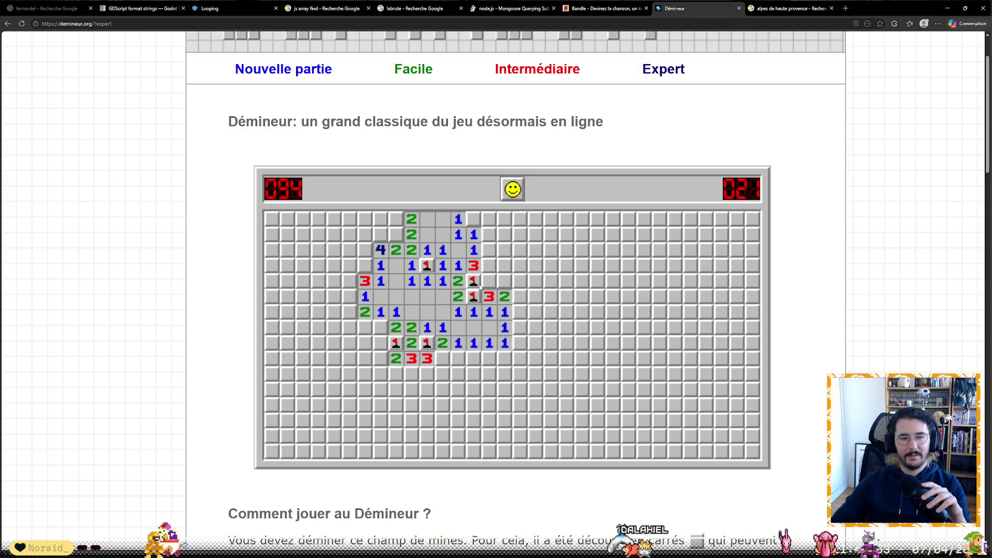
- Flag mines near the top row and reveal adjacent safe cells, leaving the counter at 090
right_click(469, 212)
click(483, 222)
click(489, 235)
click(492, 247)
click(489, 235)
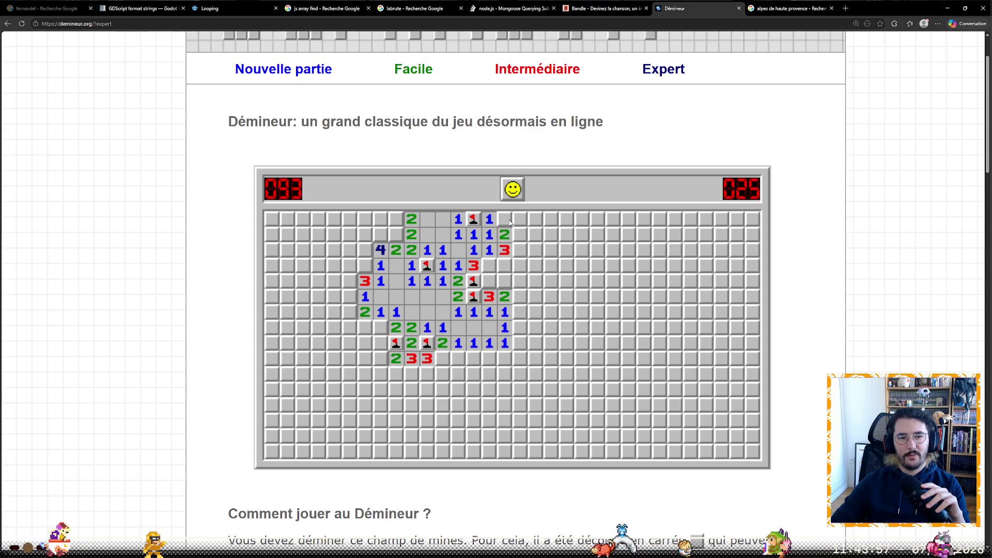
right_click(490, 266)
click(507, 264)
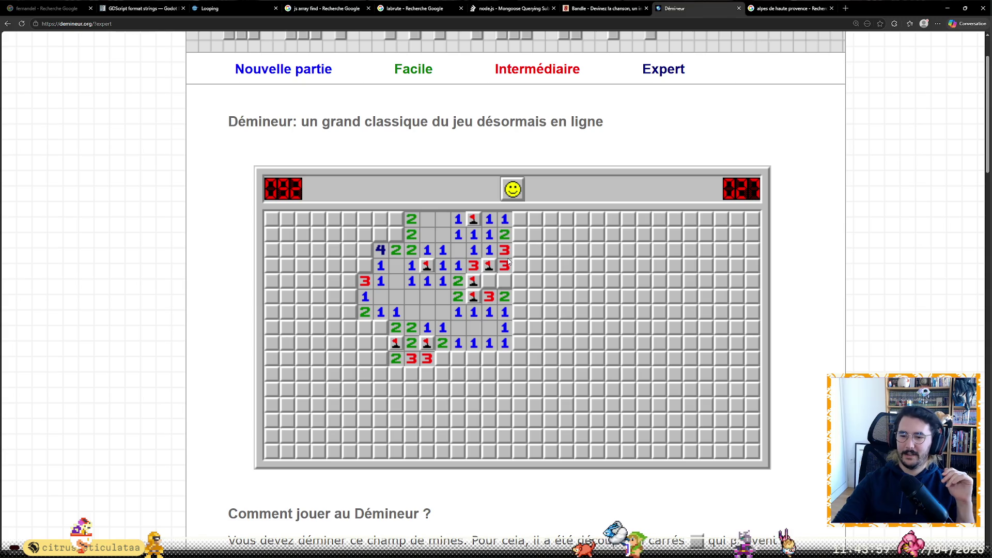
right_click(490, 282)
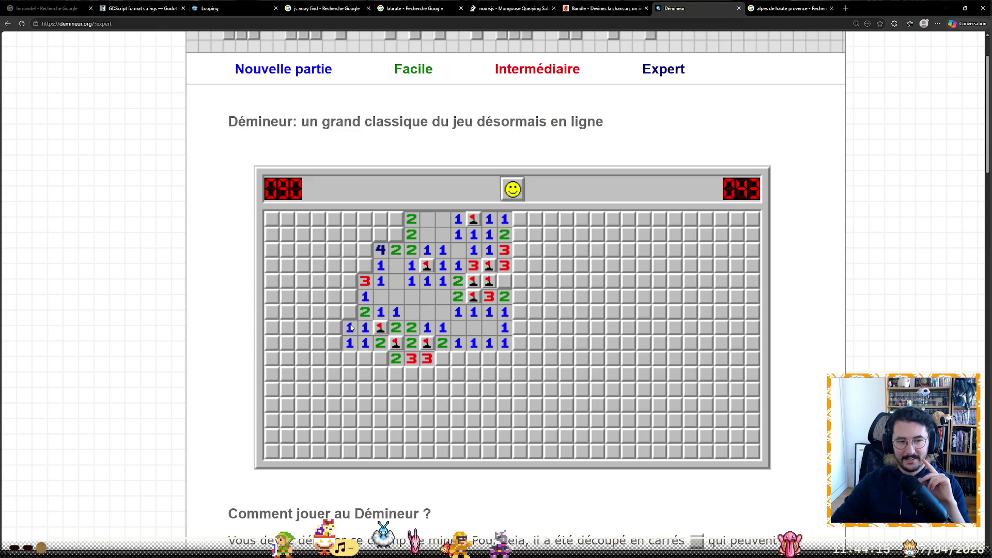
- Clear a large lower-left area, flag two mines beside it, then open a new browser tab
click(365, 358)
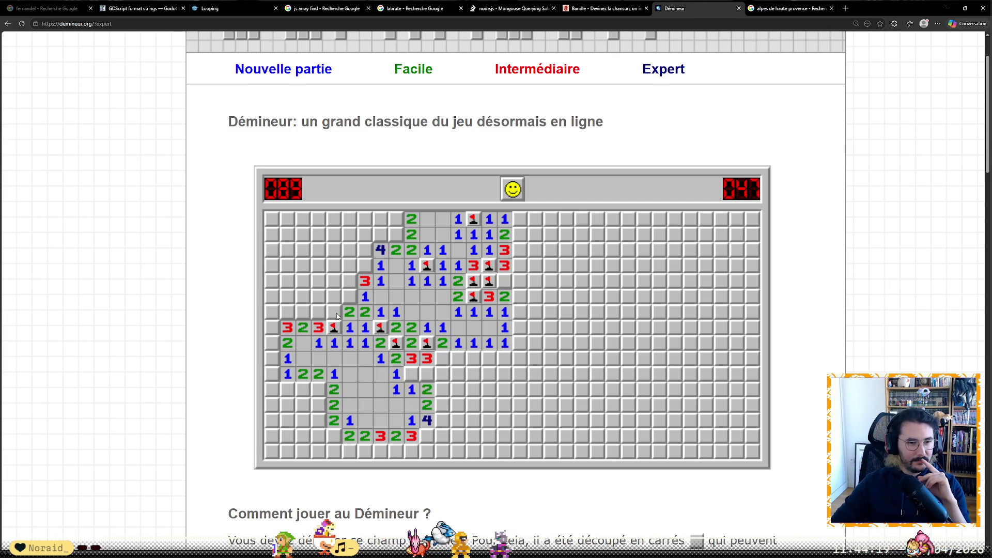
click(349, 281)
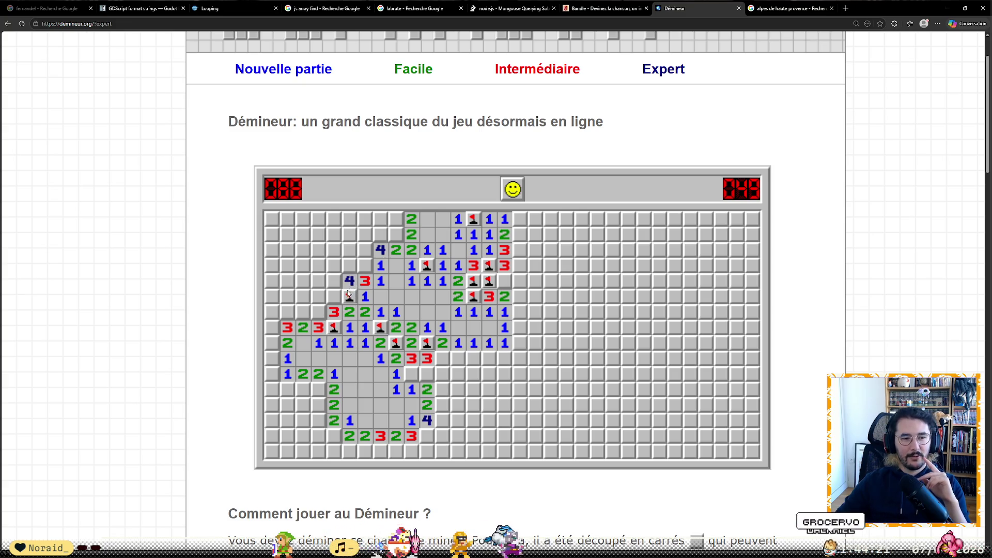
right_click(364, 265)
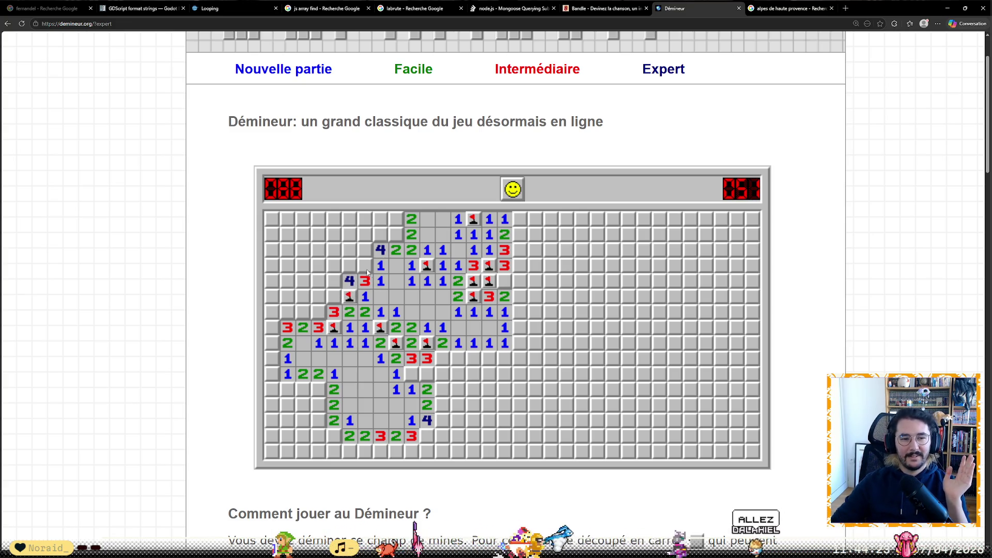
right_click(350, 265)
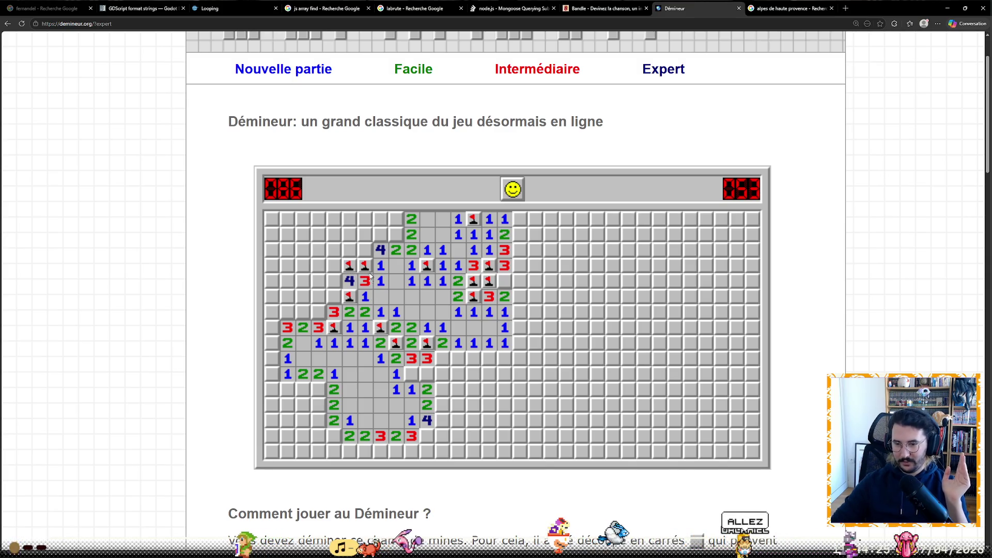
click(360, 251)
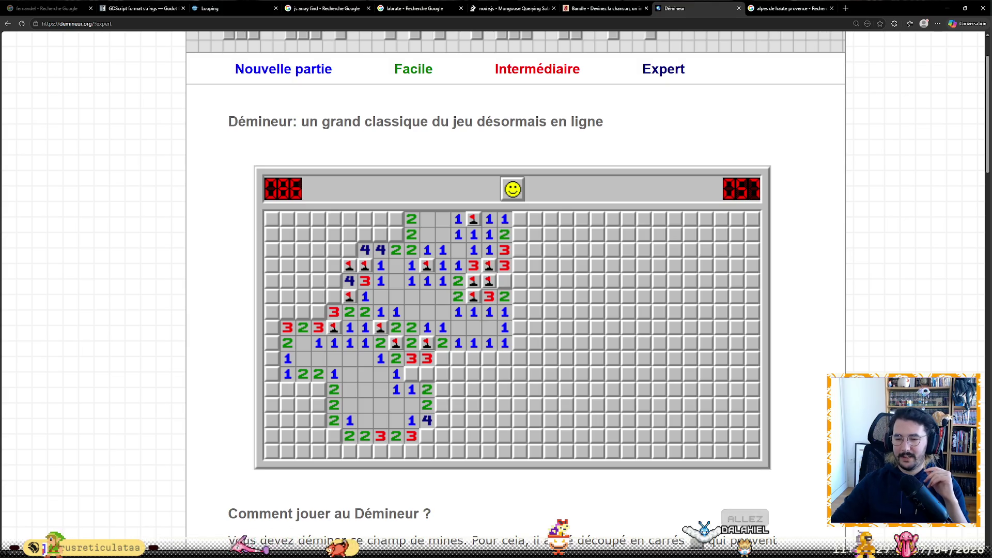
click(845, 7)
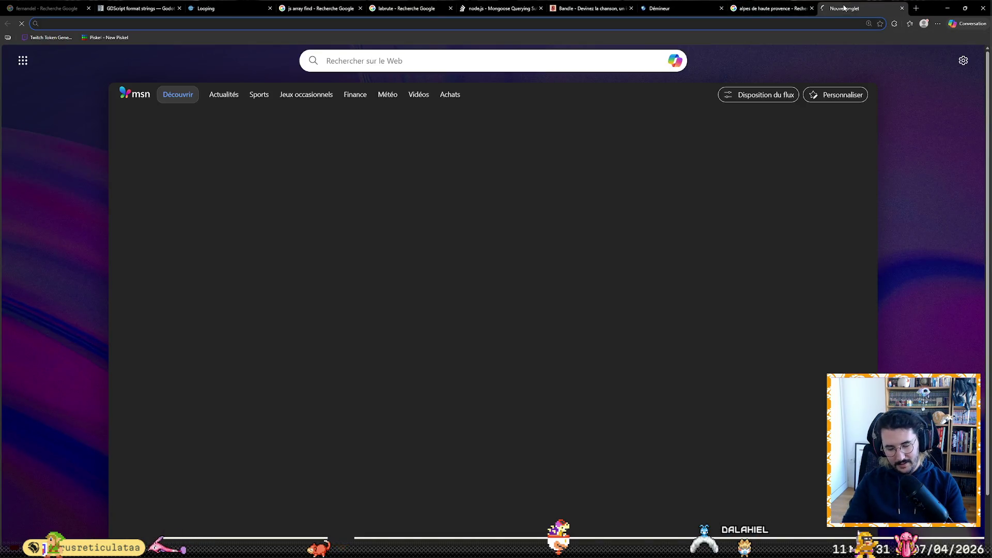
- Search for 'jeu de s mille euros sél' to find the show's contestant selections
text(jeu de s mille er)
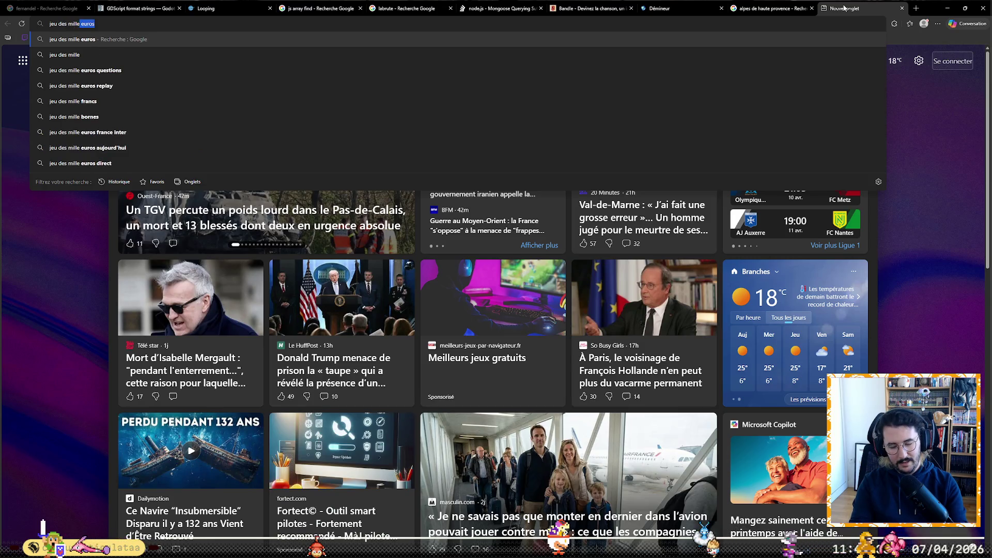
key(BackSpace)
text(uros sélections)
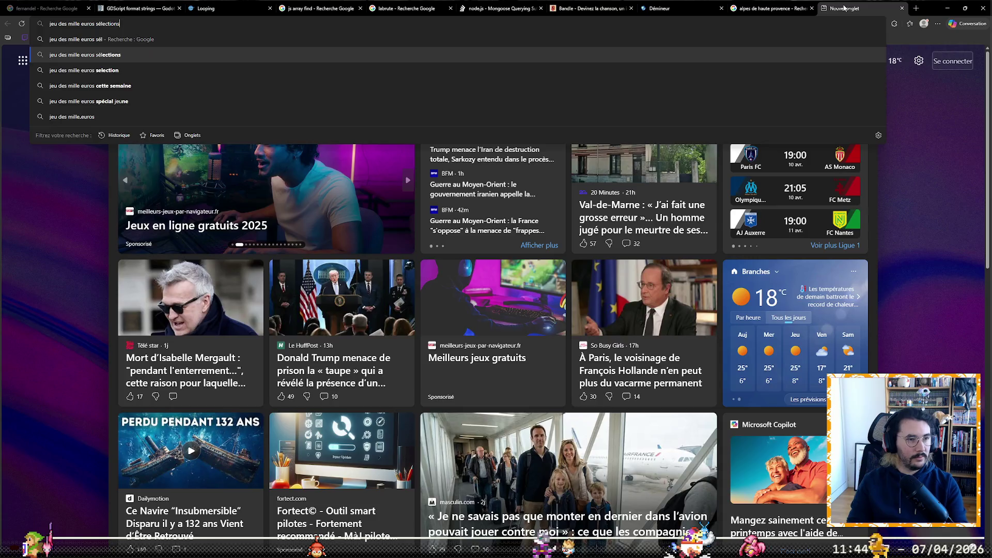
key(Return)
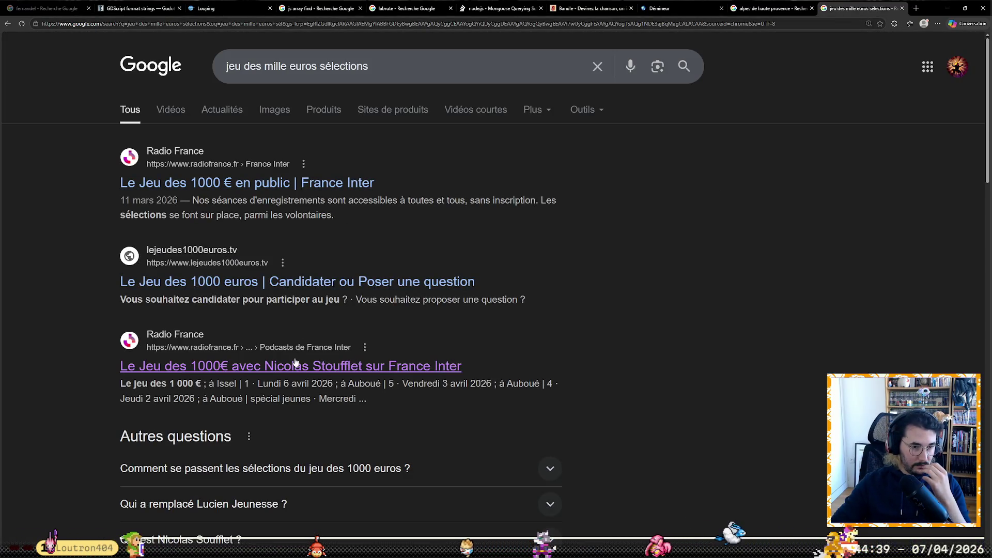
- Open the lejeudes1000euros.tv site and its Formulaire candidat form, then return to the homepage
click(333, 284)
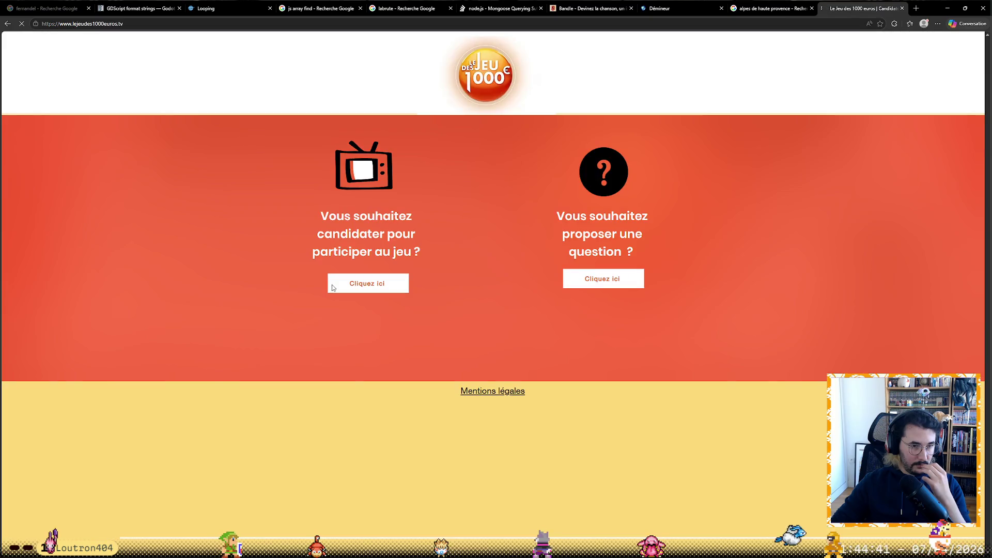
click(365, 286)
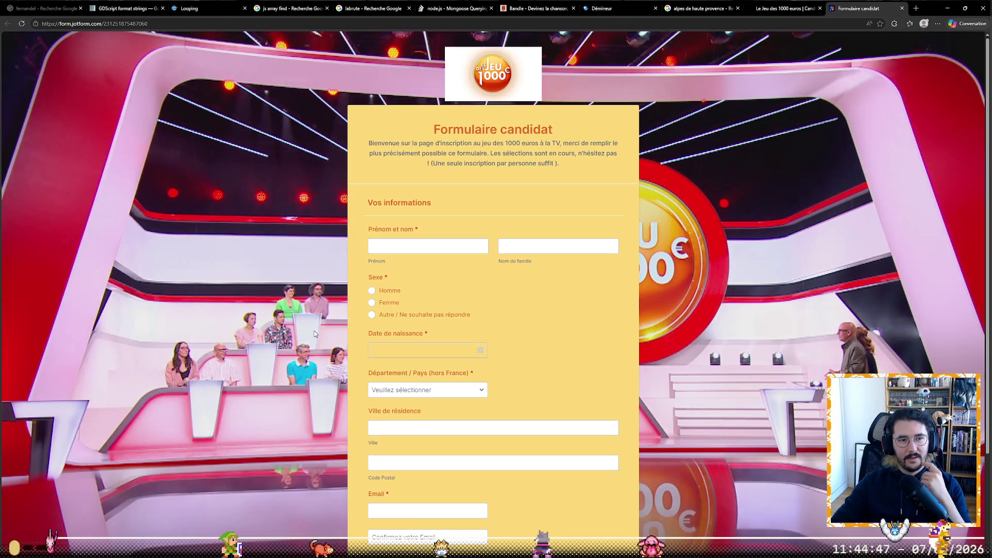
scroll(316, 327, down, 3)
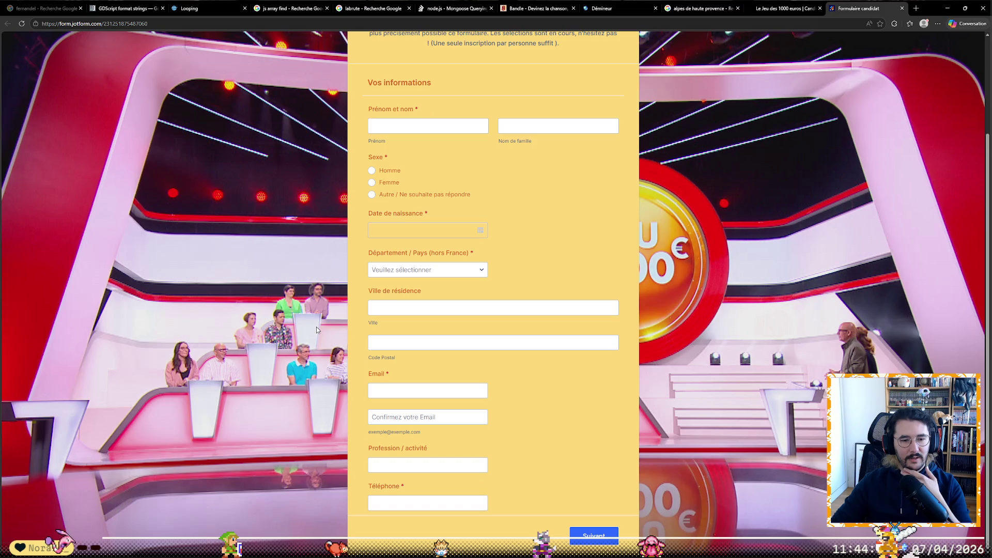
scroll(317, 328, up, 3)
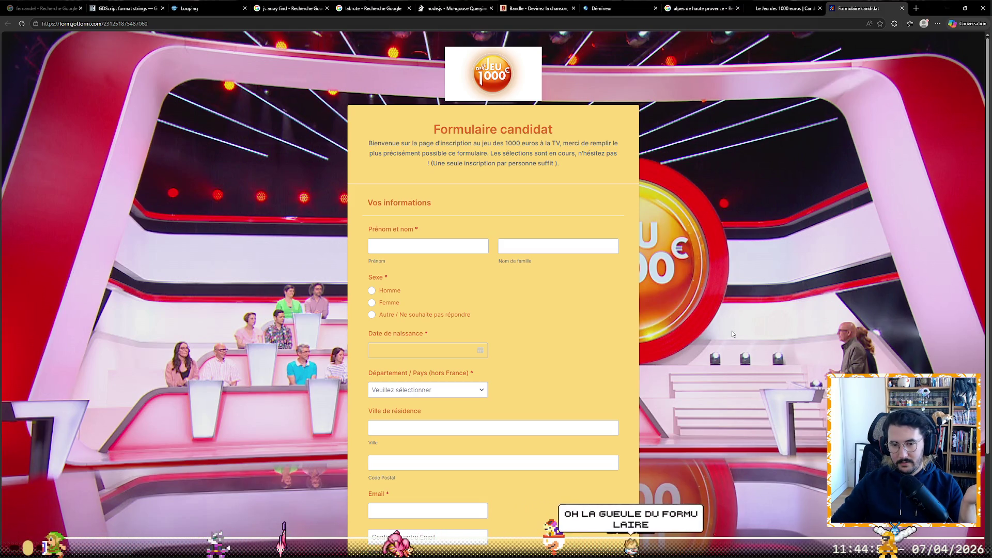
scroll(731, 332, down, 2)
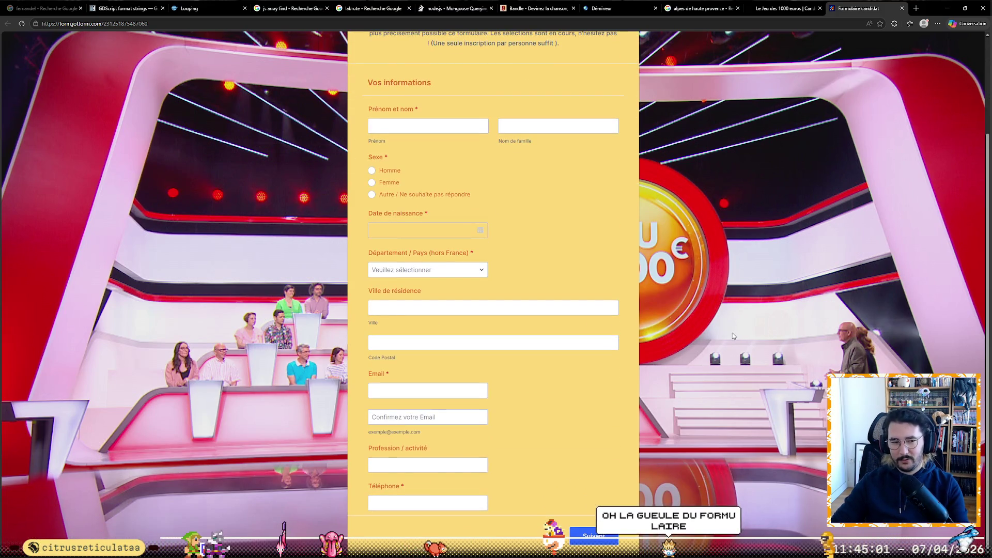
click(796, 15)
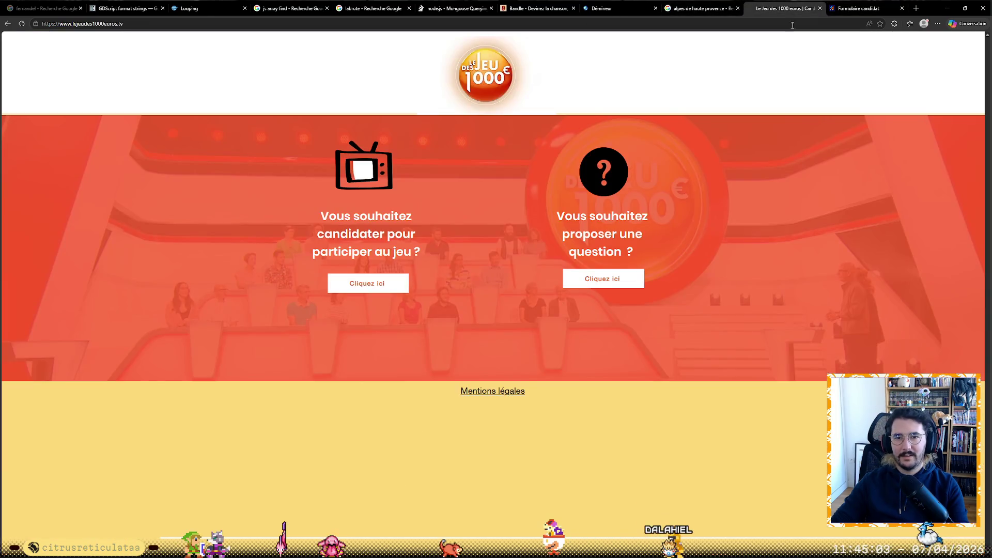
- Go back to the Google results and expand the question about how selections work
click(687, 7)
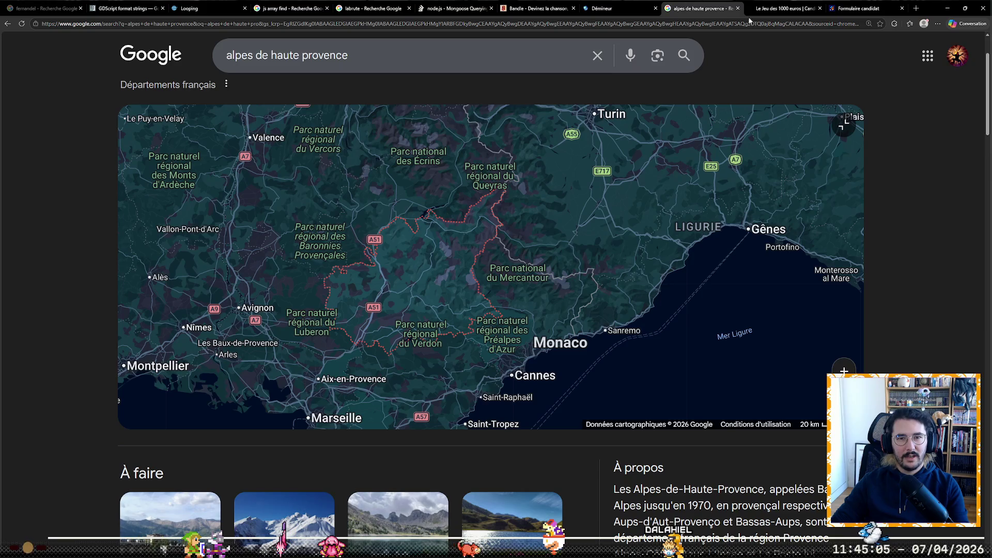
click(780, 8)
key(alt+Left)
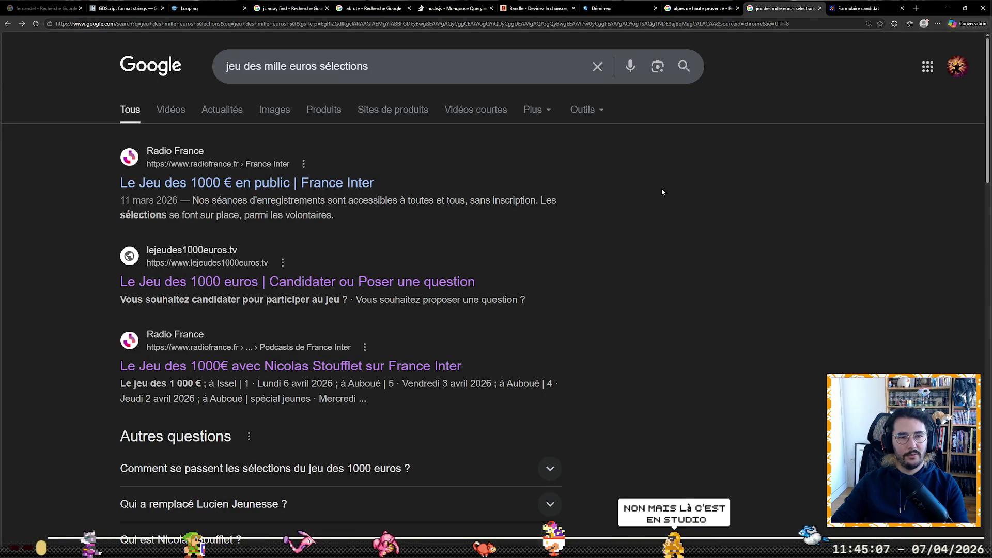
scroll(479, 264, down, 4)
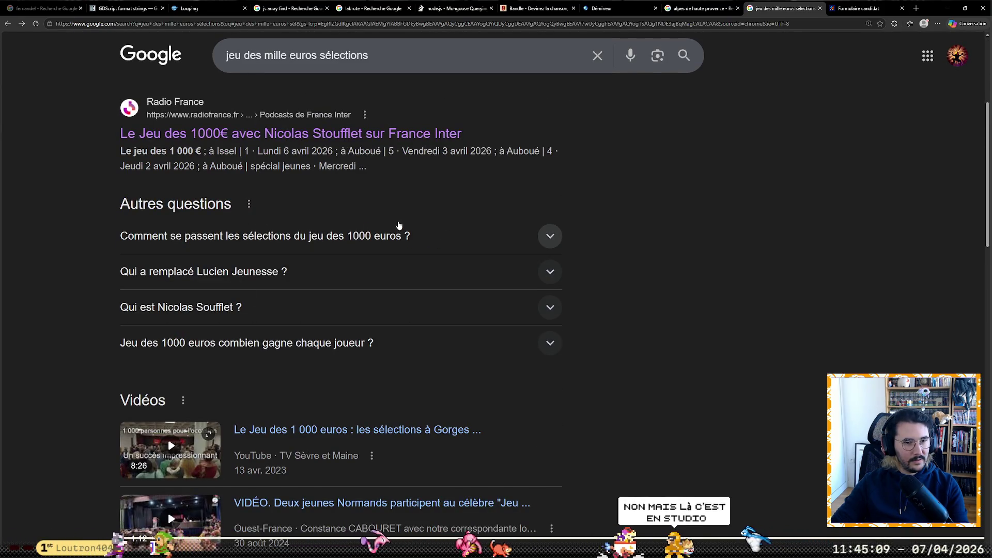
click(413, 230)
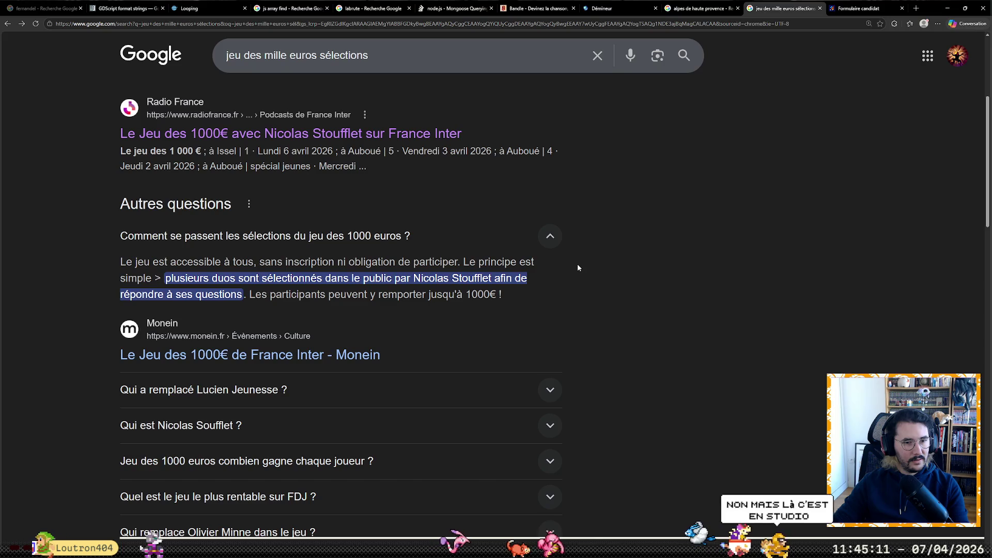
scroll(577, 267, down, 7)
scroll(577, 266, down, 4)
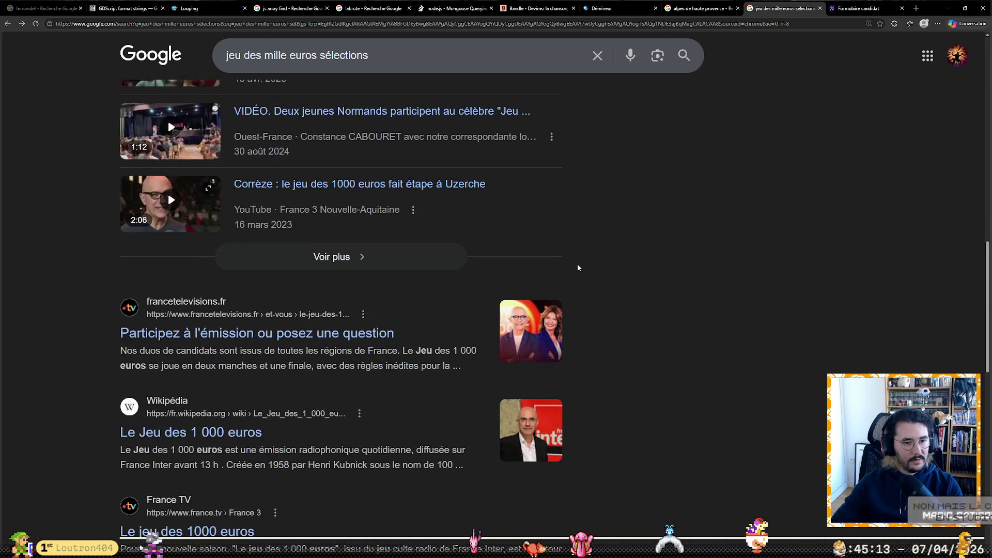
- Open the France TV participation page, accept cookies, follow the link to the candidate form, then return to Démineur
click(217, 333)
click(603, 346)
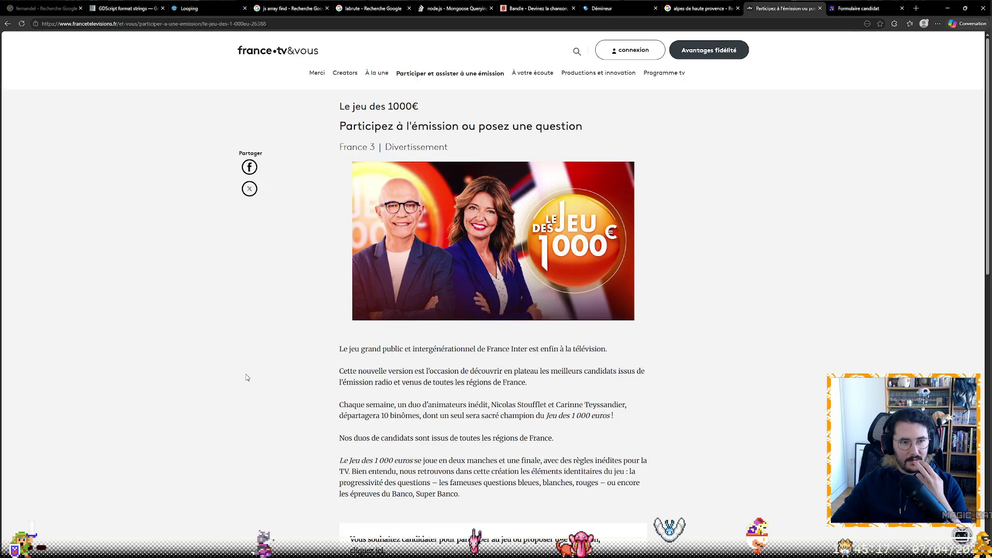
scroll(246, 377, down, 7)
scroll(239, 354, up, 1)
scroll(424, 328, up, 2)
click(380, 355)
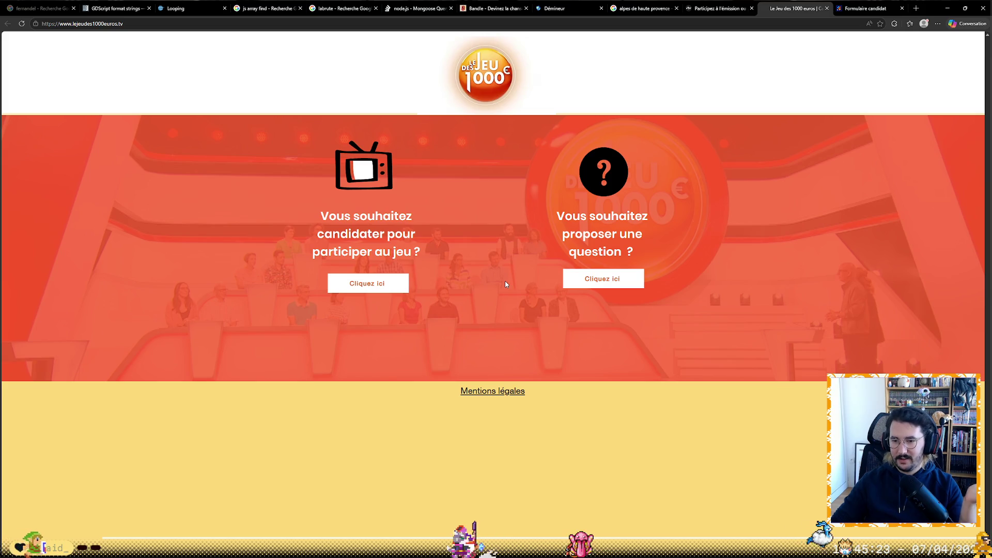
click(389, 279)
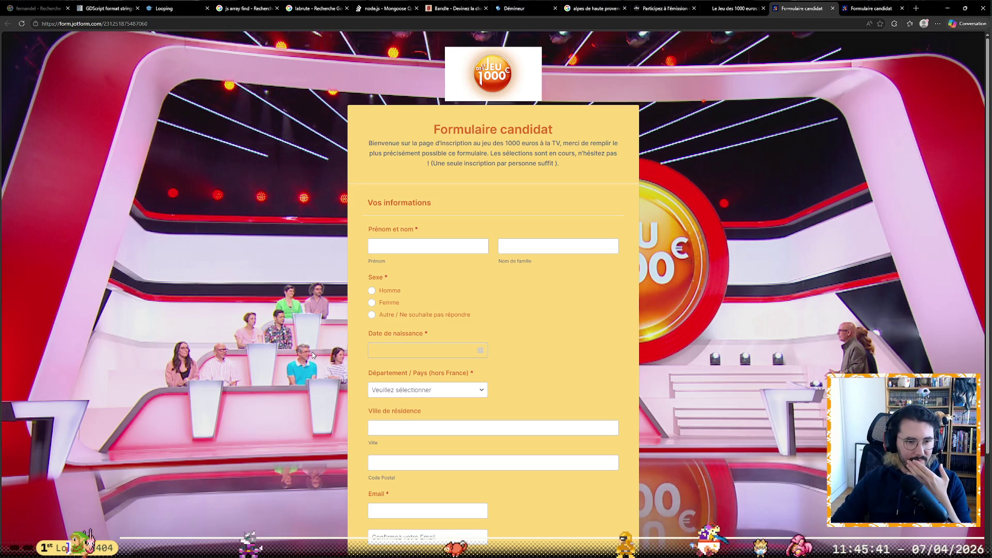
click(533, 4)
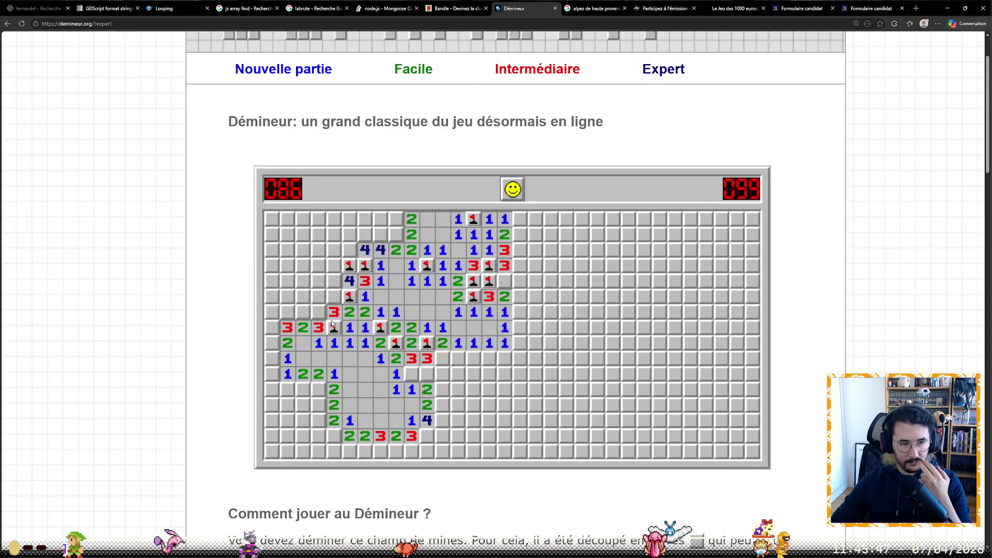
- Flag mines on the board's left side and open the safe cells around the new 2 and 3
click(334, 296)
right_click(318, 312)
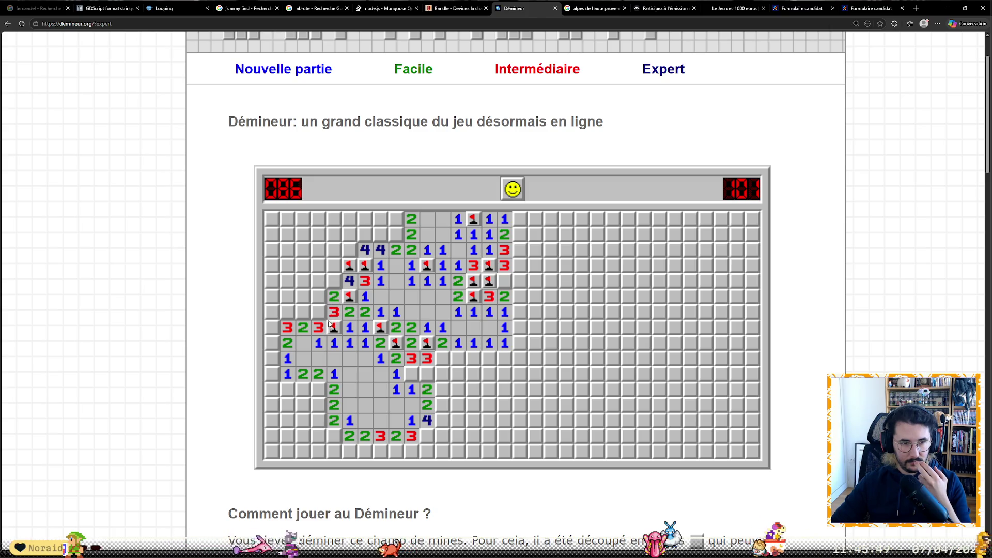
right_click(303, 312)
click(287, 312)
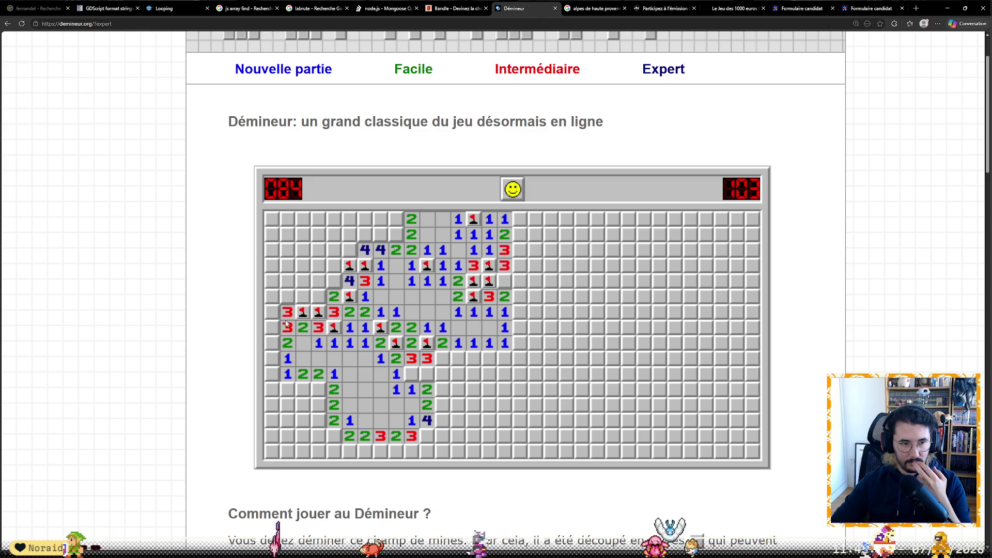
click(330, 299)
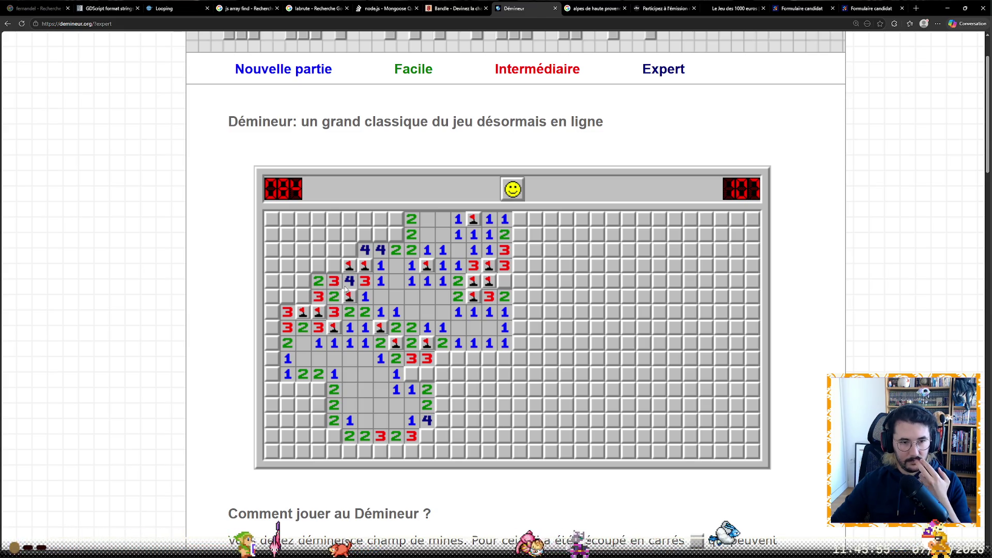
right_click(332, 266)
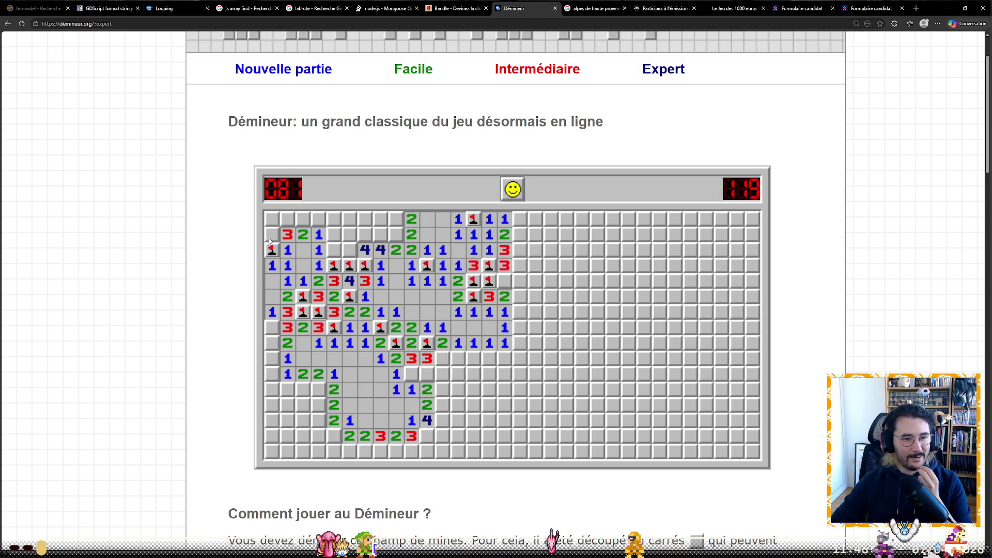
- Flag mines along the top two rows and open the top-left corner 1 and cells showing 2 and 4
click(334, 250)
click(336, 252)
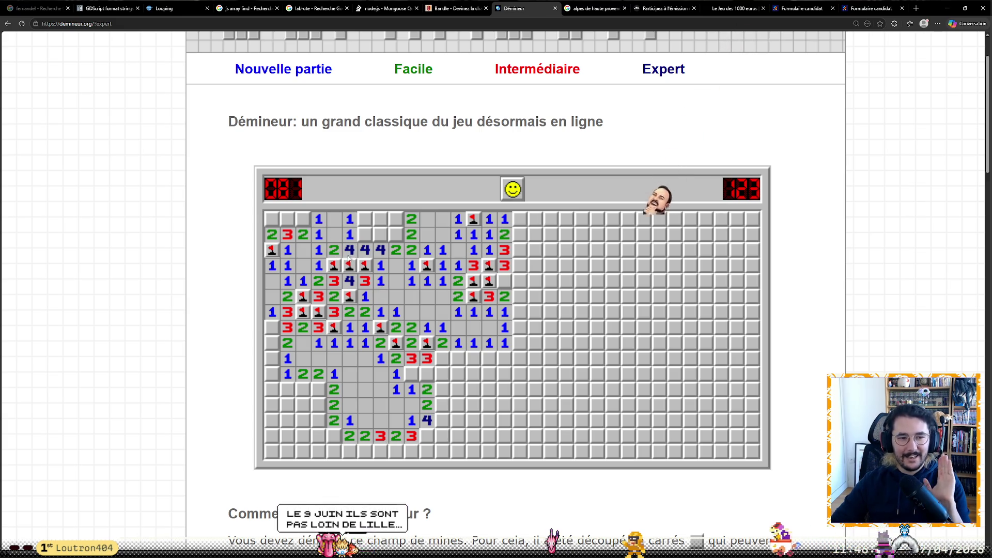
right_click(301, 220)
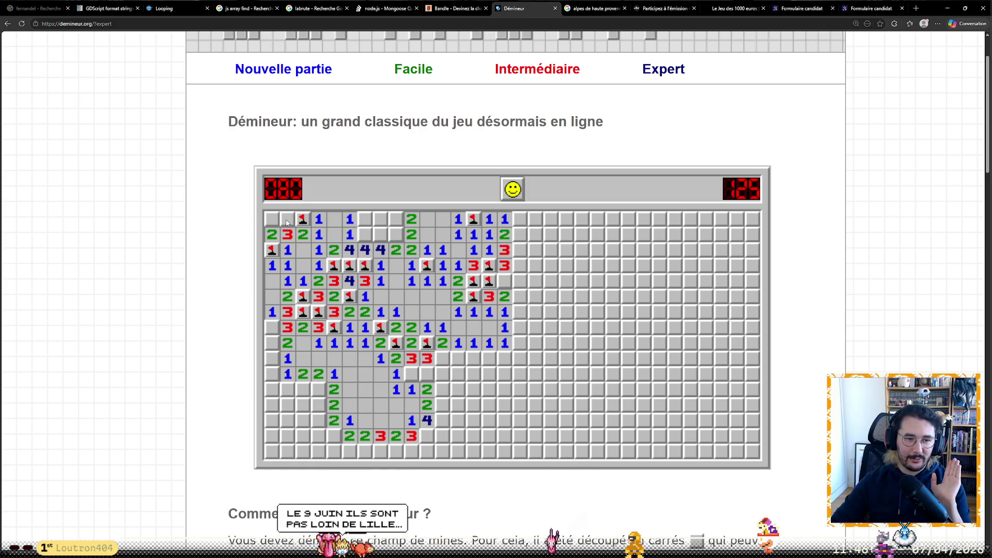
right_click(287, 220)
click(272, 220)
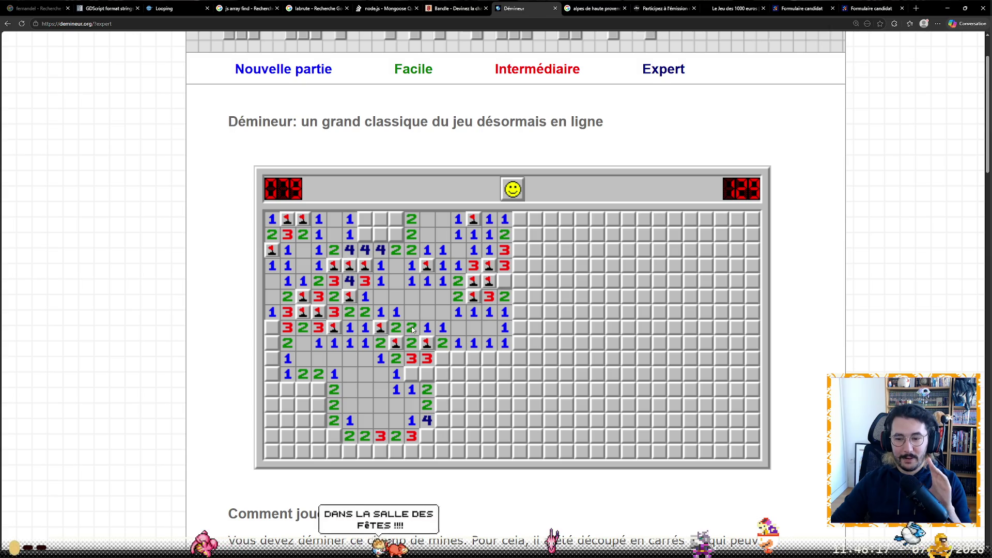
right_click(365, 236)
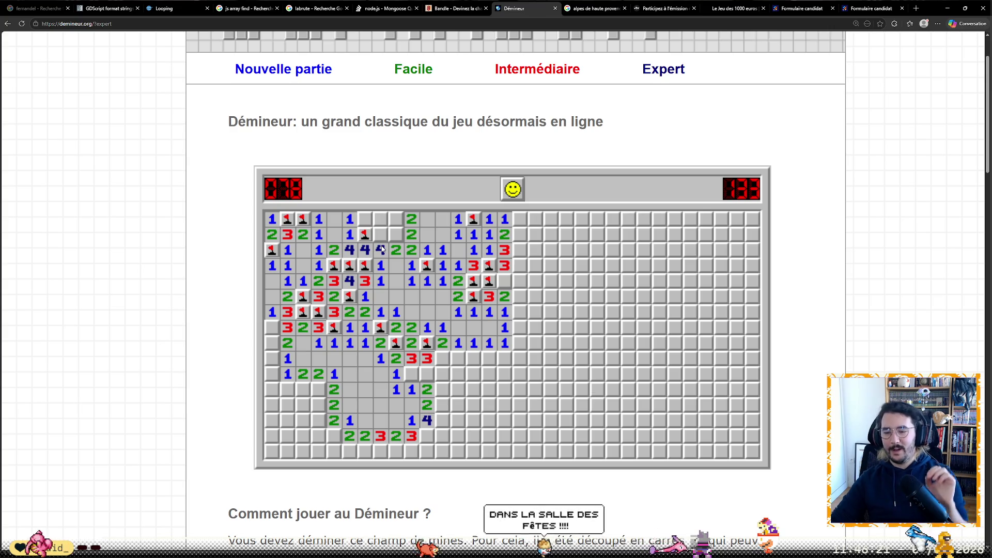
right_click(380, 236)
right_click(396, 235)
click(365, 219)
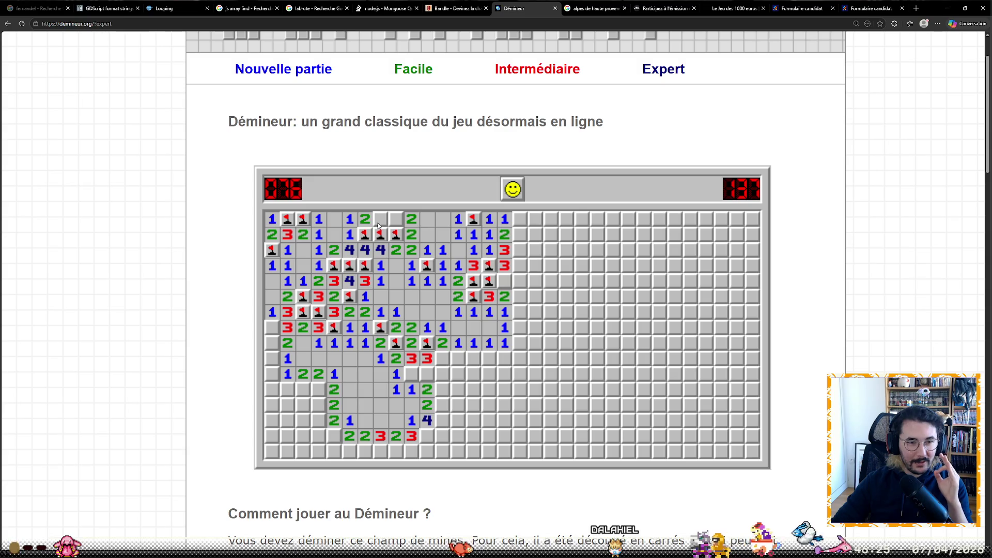
- Finish the top-row cells, then flag lower-left and bottom-middle mines, revealing a 3 and a 2
click(380, 220)
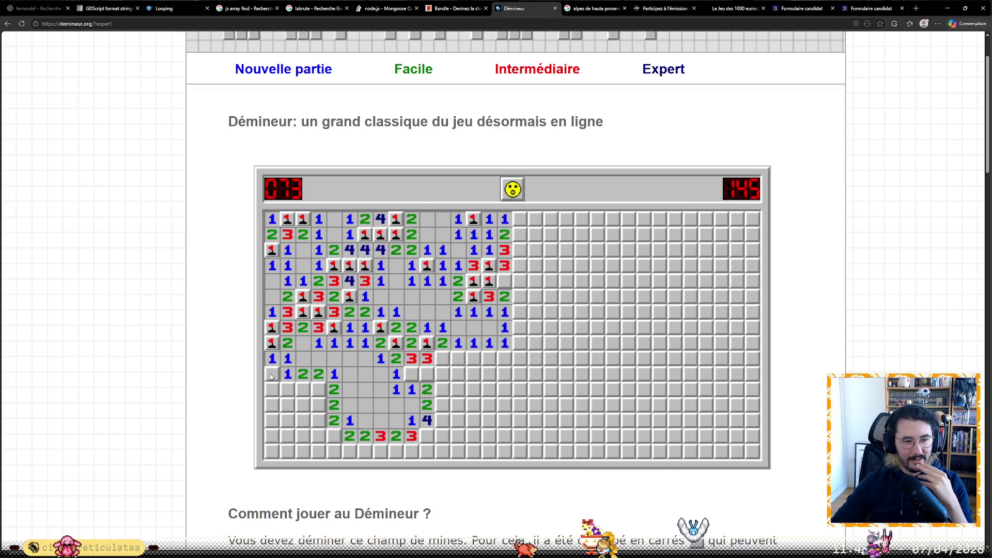
right_click(319, 405)
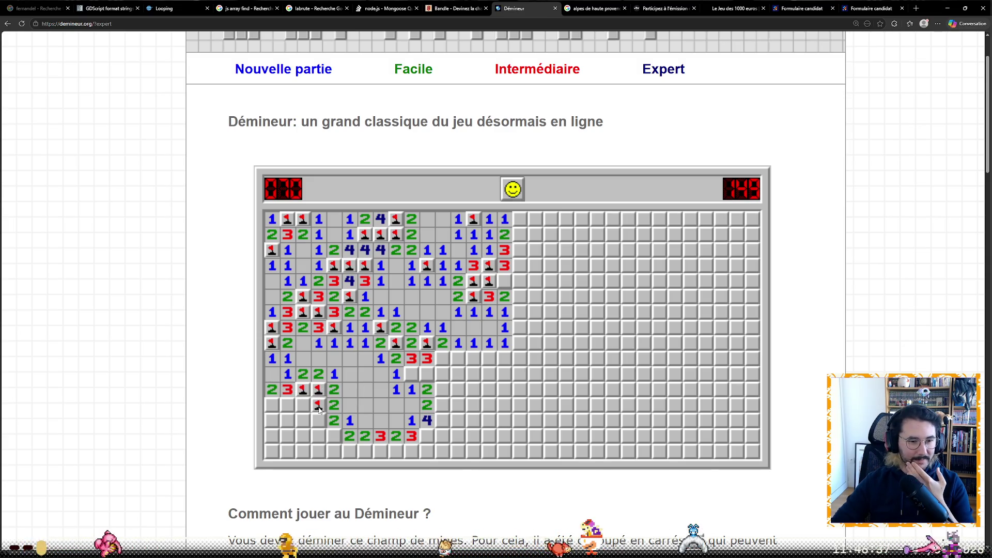
click(323, 419)
right_click(331, 437)
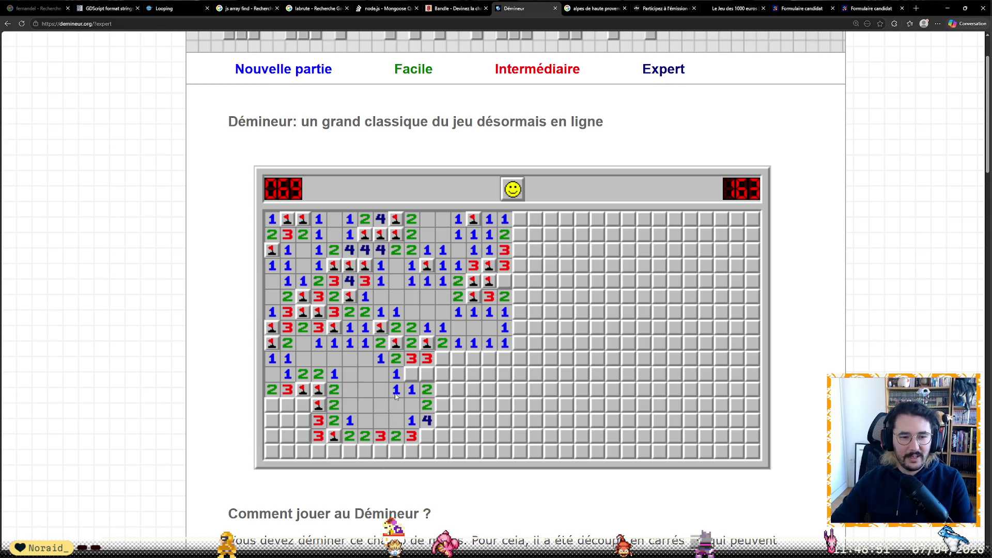
click(428, 377)
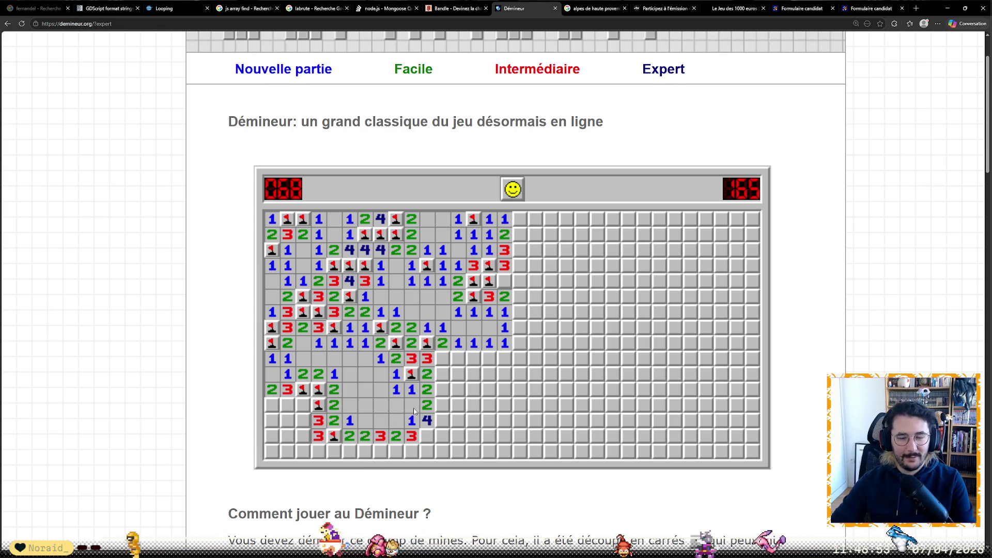
right_click(429, 438)
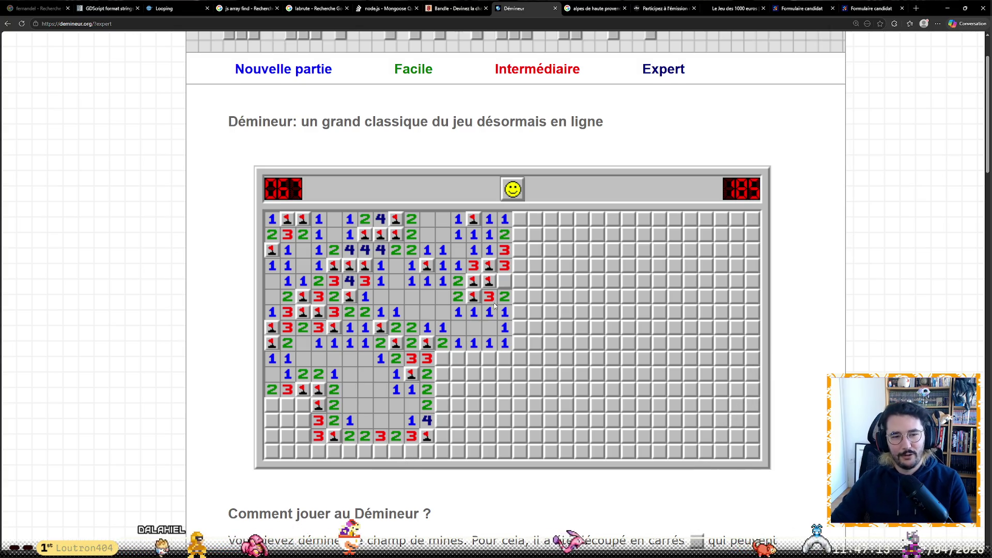
- Clear the right side: open a blank region, flag two upper-right mines, and reveal its 4s and 2s
click(503, 288)
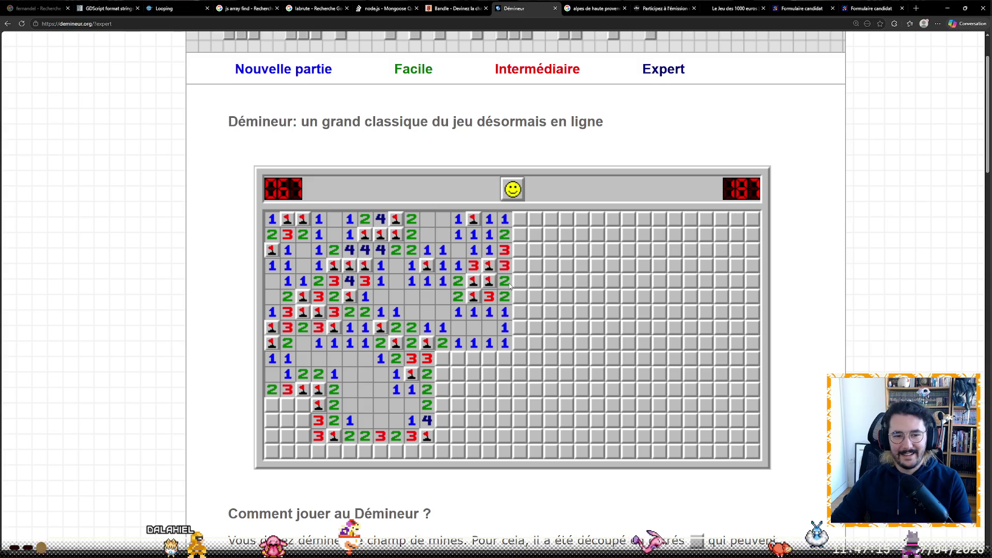
drag(513, 285, 522, 277)
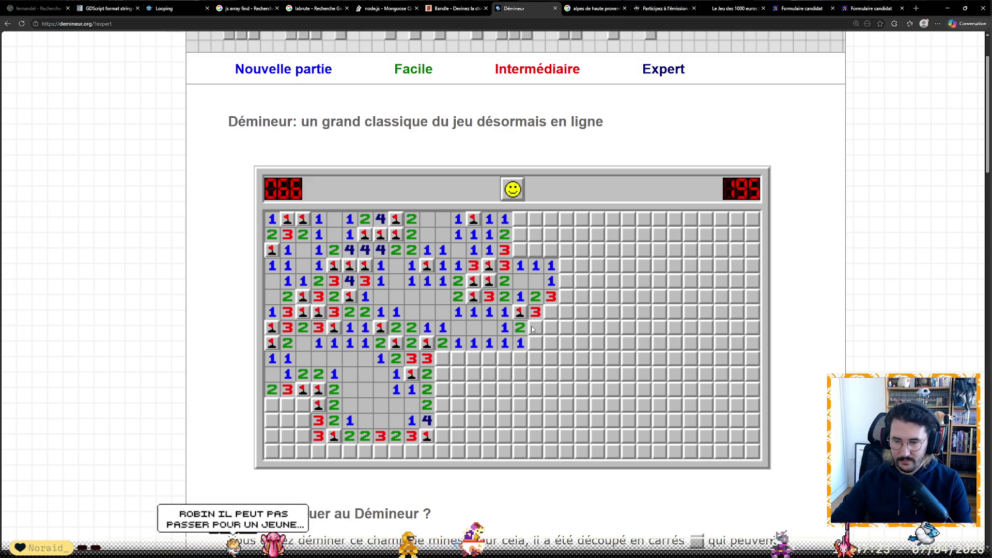
right_click(526, 251)
click(535, 265)
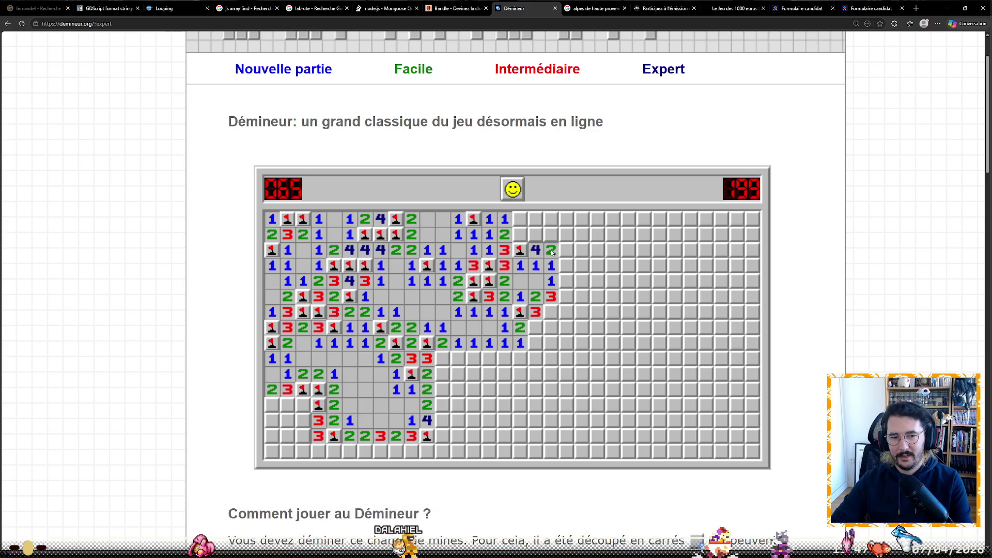
right_click(526, 238)
click(524, 222)
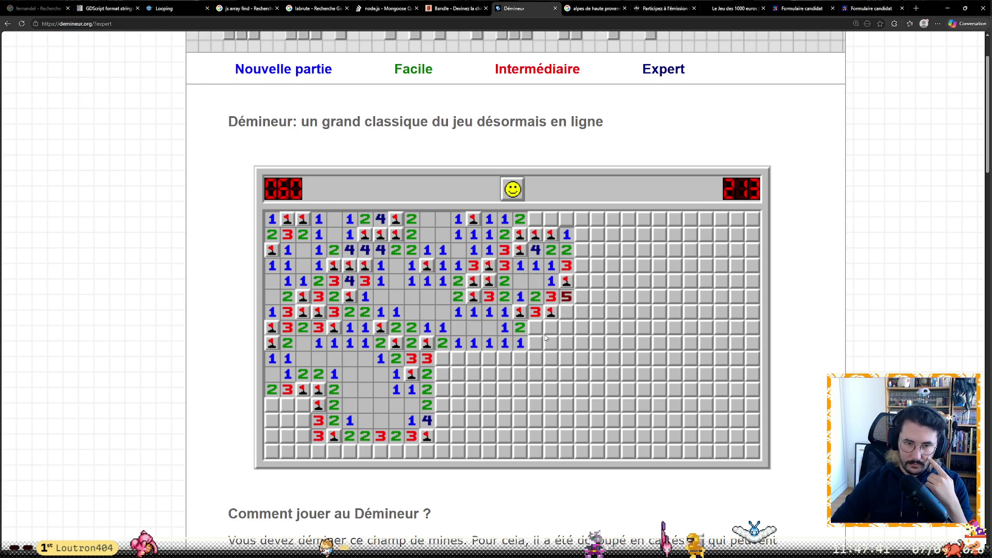
click(561, 219)
click(553, 222)
click(581, 237)
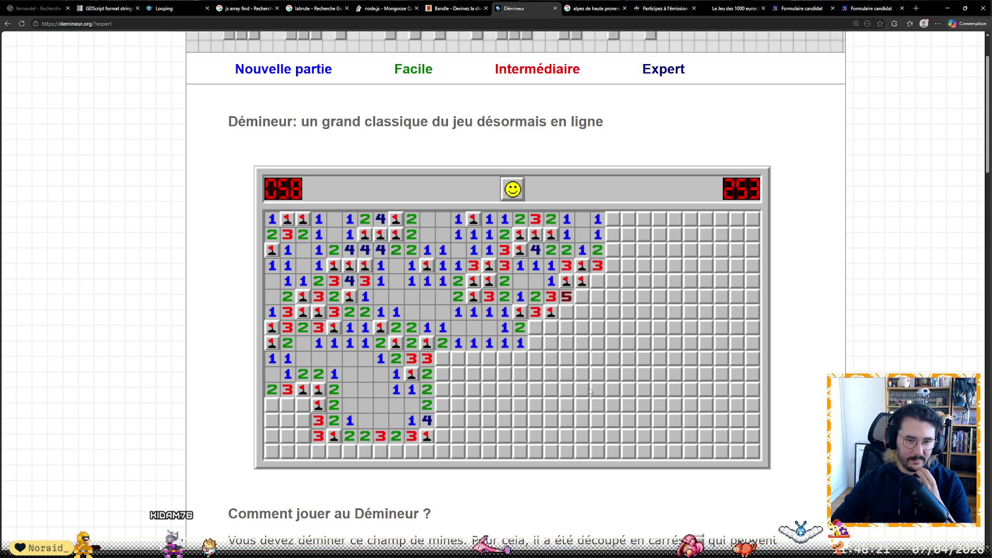
- Flag a mine at the cleared area's right edge and four bottom-row mines, revealing two bottom-row 2s
right_click(566, 312)
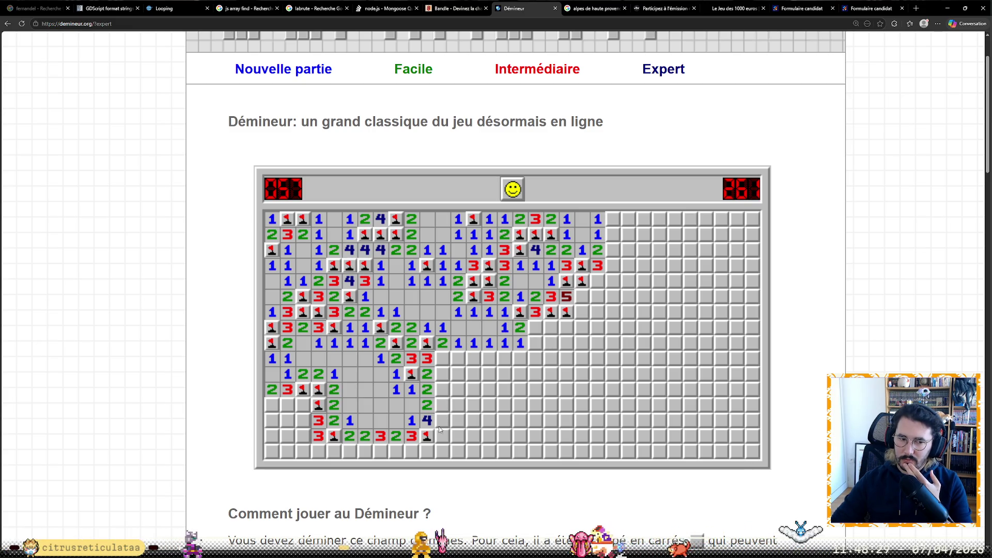
click(383, 451)
right_click(365, 451)
right_click(381, 451)
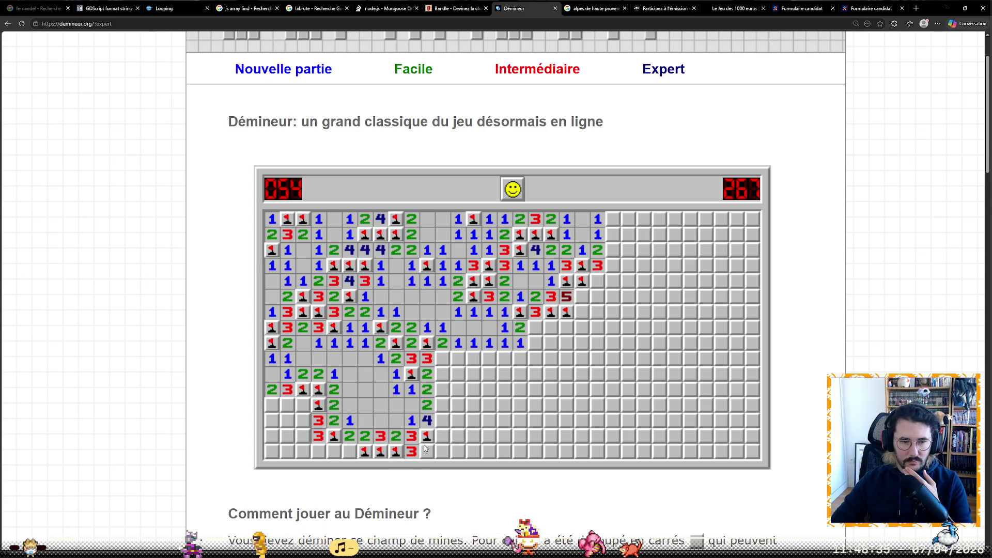
right_click(426, 452)
click(349, 451)
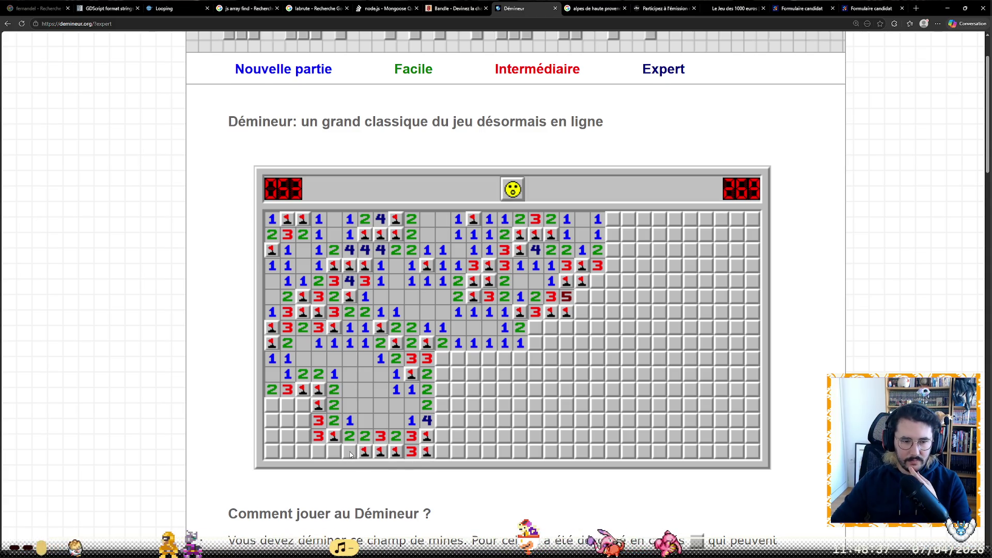
click(338, 453)
right_click(322, 455)
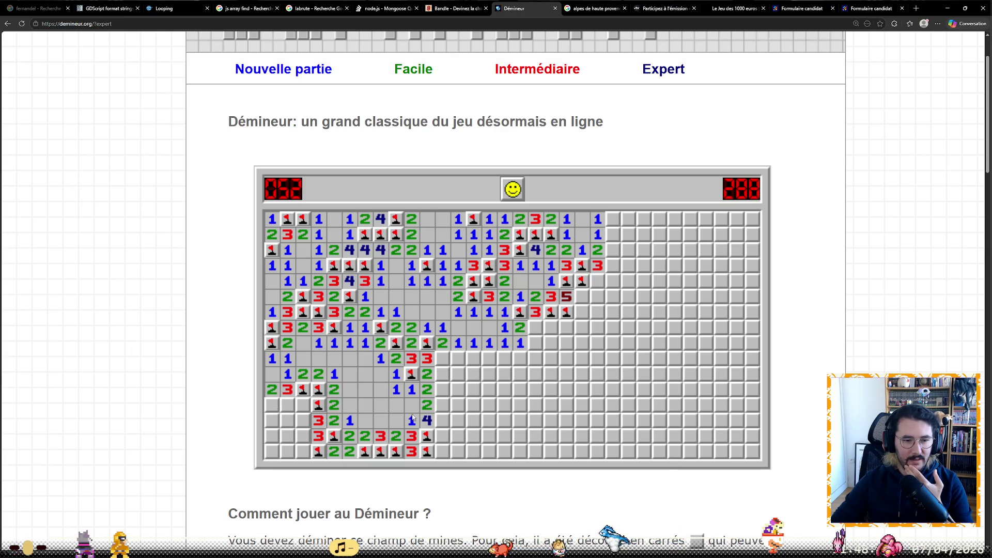
- Flag two left-edge mines, clear a question mark, and reveal the 5 and a middle 3
right_click(304, 405)
right_click(304, 405)
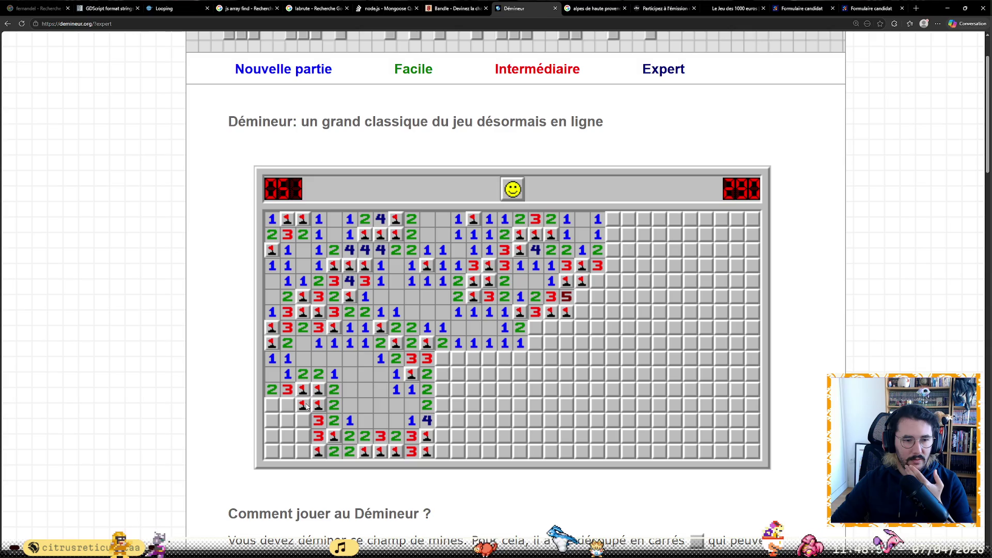
right_click(303, 406)
right_click(272, 404)
right_click(288, 404)
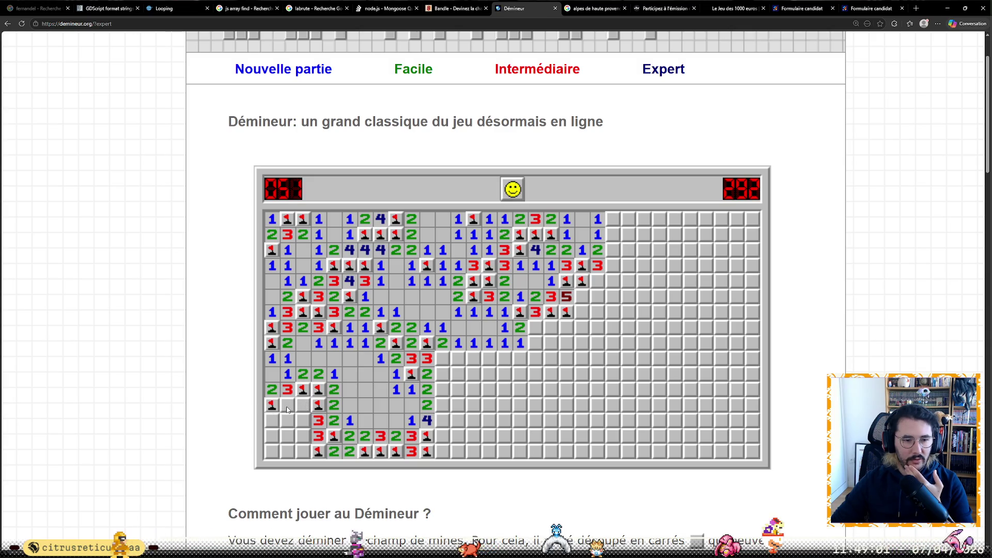
click(302, 406)
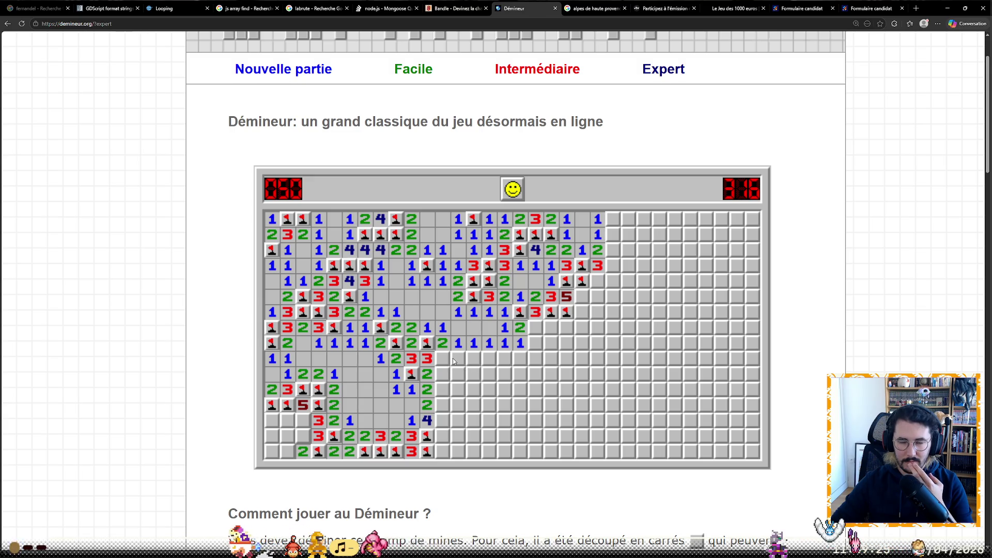
click(472, 357)
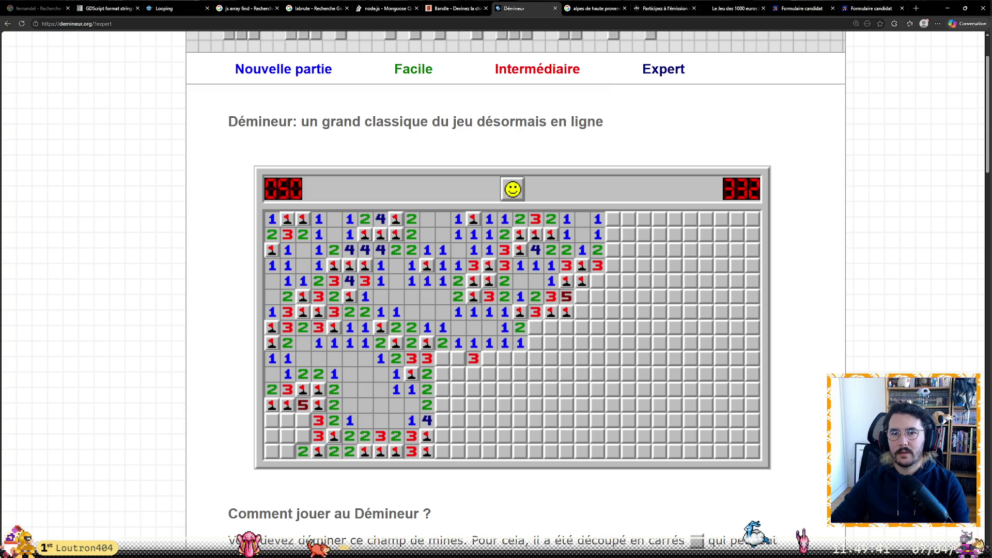
click(917, 8)
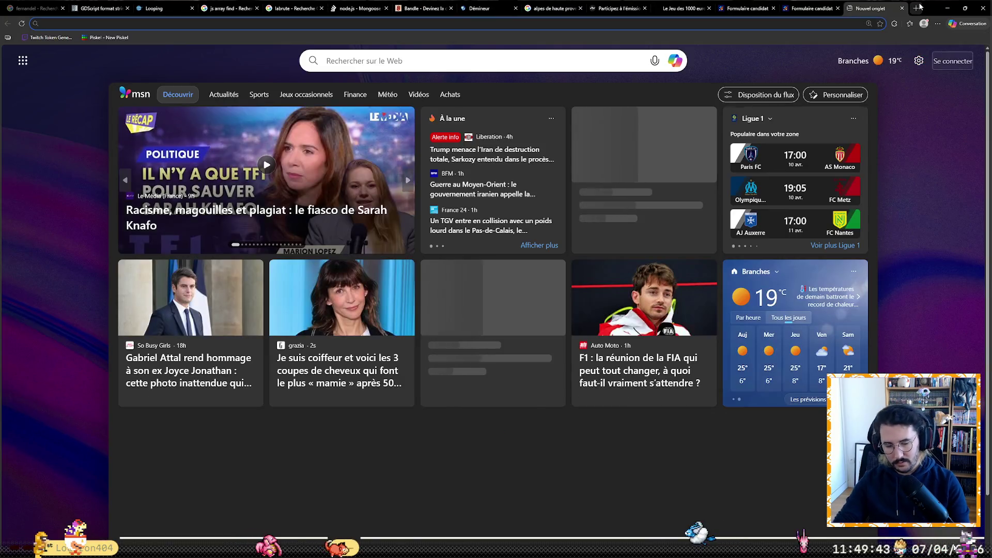
- Run a Google search for the actress's name and open her French Wikipédia article from the results
text(eva green)
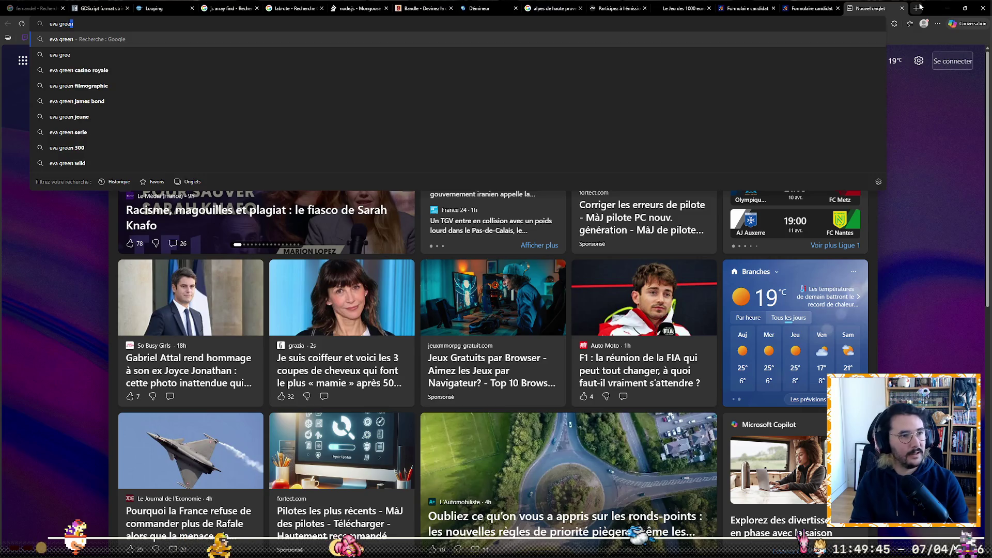
key(Return)
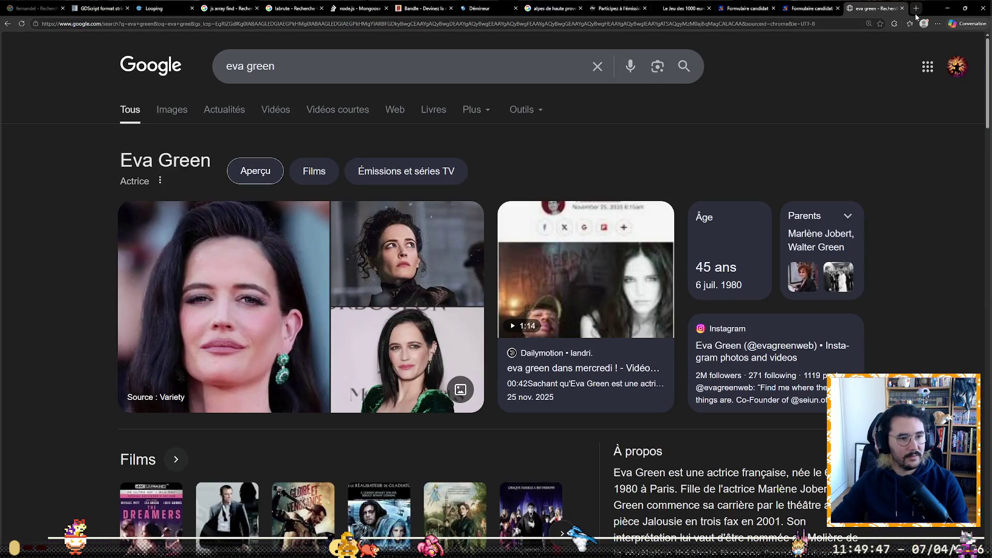
scroll(809, 153, down, 3)
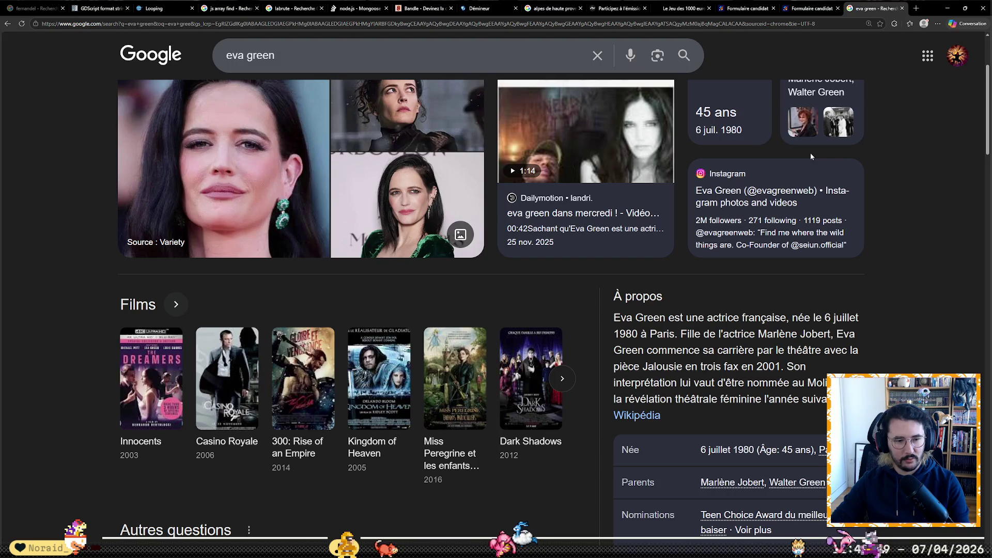
scroll(810, 153, down, 5)
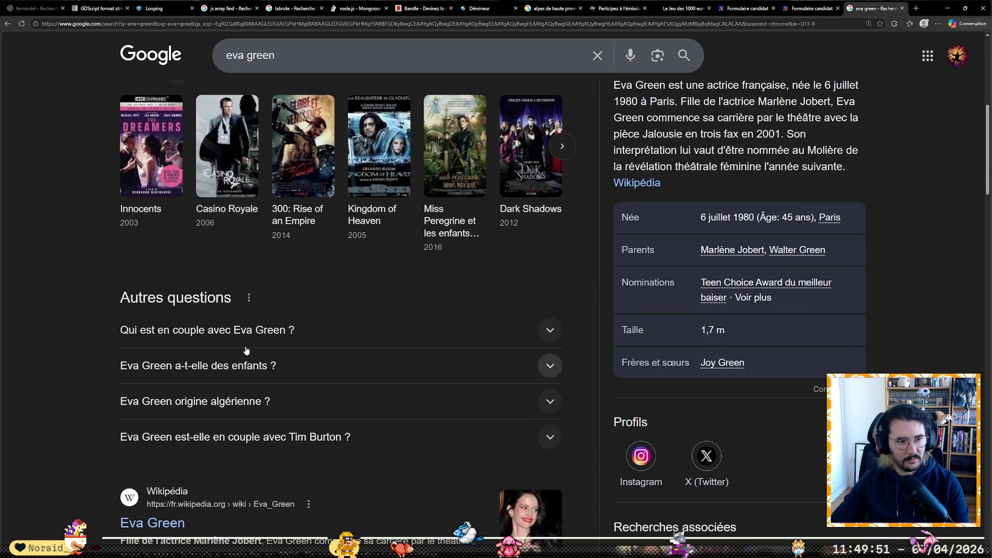
scroll(189, 345, down, 3)
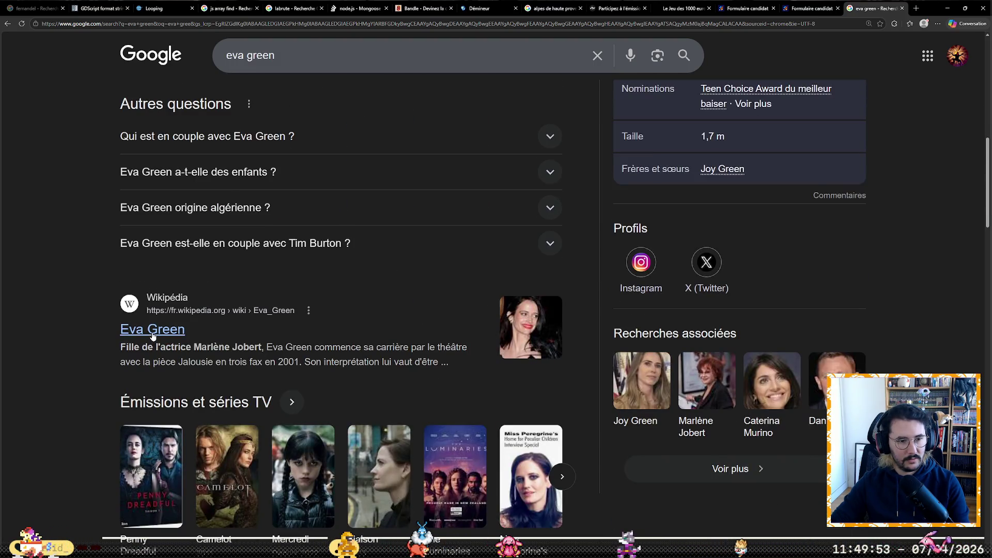
click(153, 331)
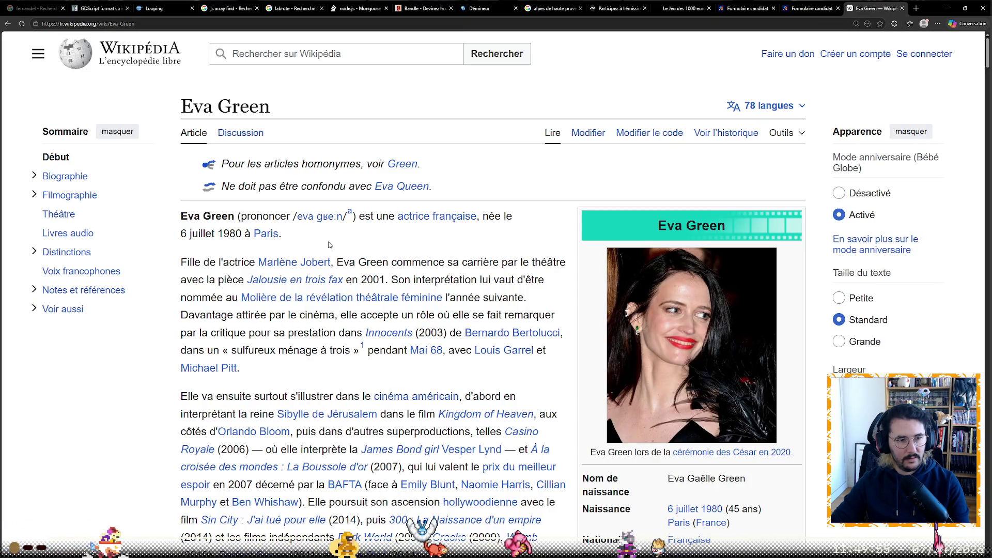
- Play the audio pronunciation of the actress's name from the article's note, then close the Wikipédia tab
click(332, 216)
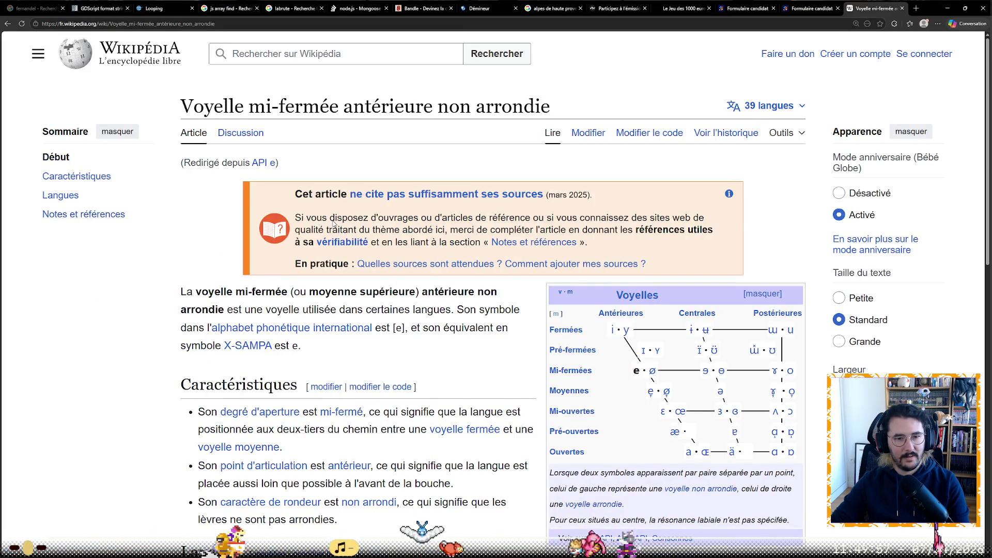
key(alt+Left)
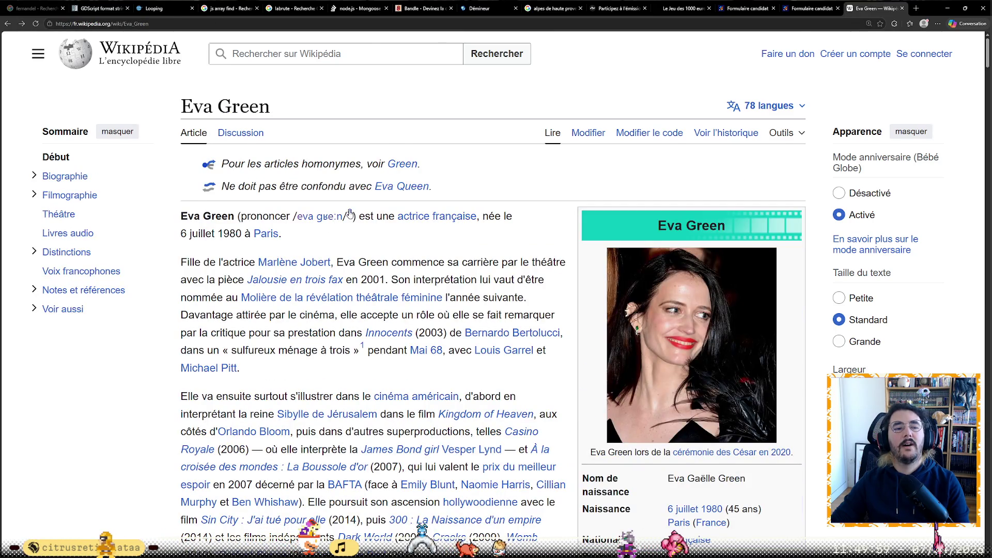
click(351, 214)
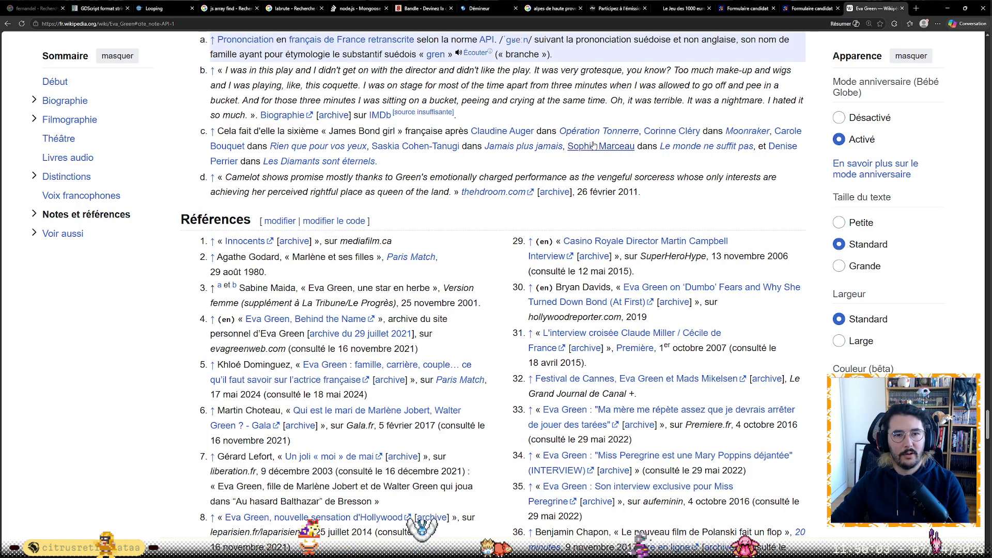
click(474, 54)
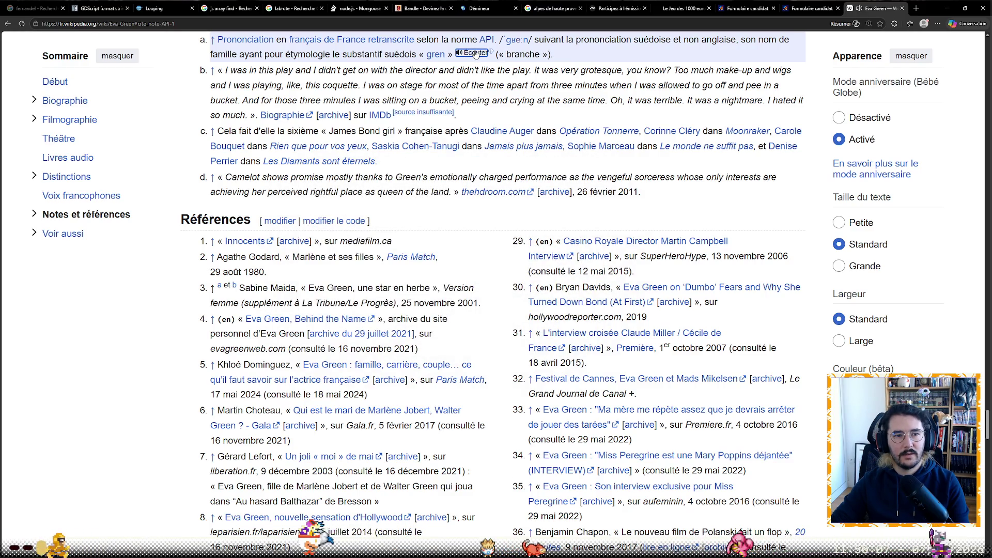
scroll(515, 121, up, 1)
double_click(402, 94)
click(406, 105)
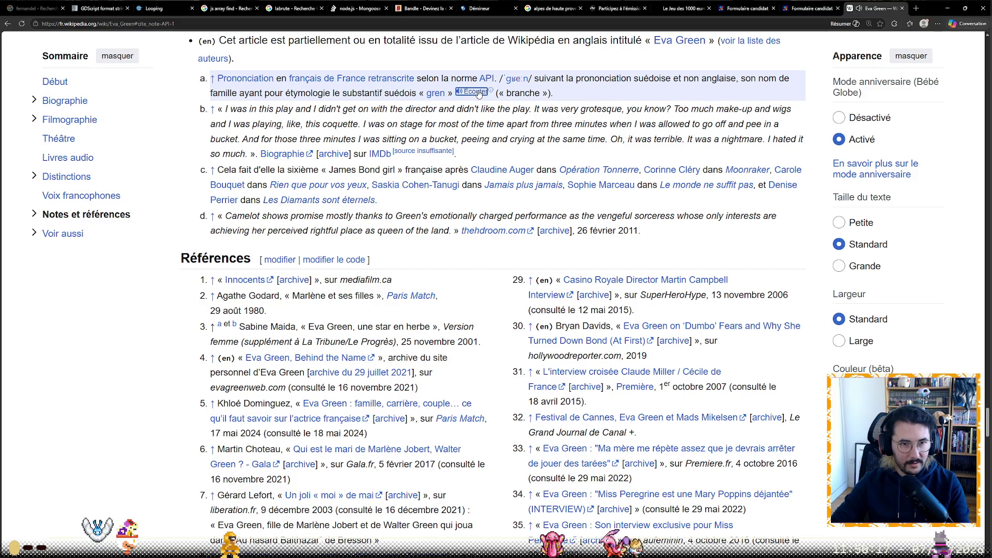
key(alt+Left)
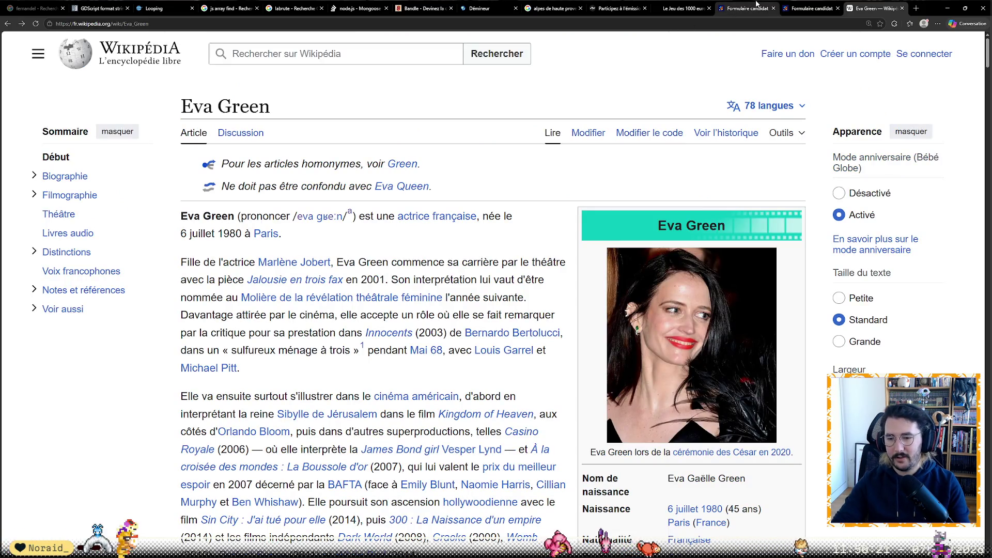
click(902, 8)
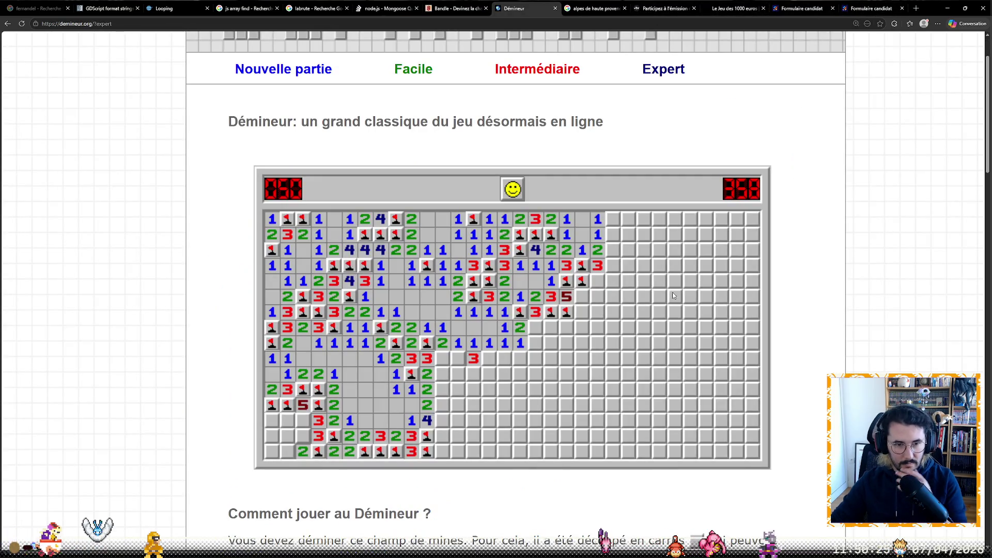
- Flag three mines in one lower column, then flag the mine above the new 2 and open neighbouring cells
right_click(442, 435)
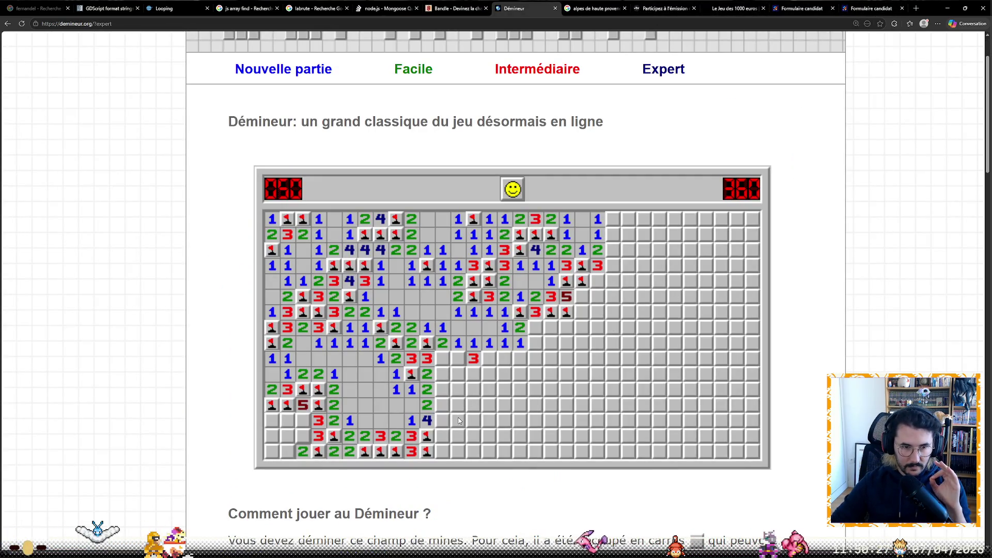
right_click(442, 420)
right_click(442, 404)
click(442, 389)
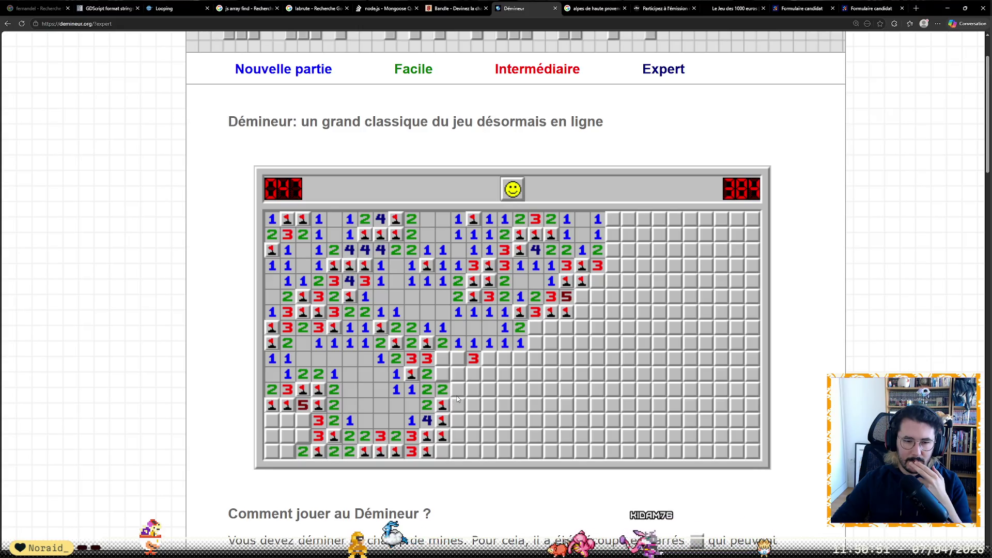
click(443, 379)
right_click(442, 358)
click(458, 360)
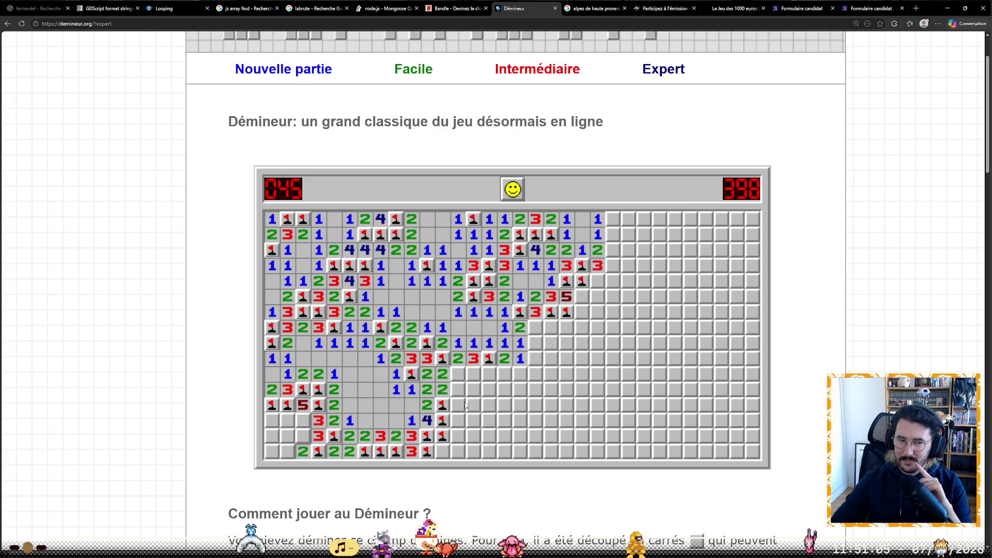
- Open safe cells across the lower middle around the new 1, flagging two more mines
click(486, 378)
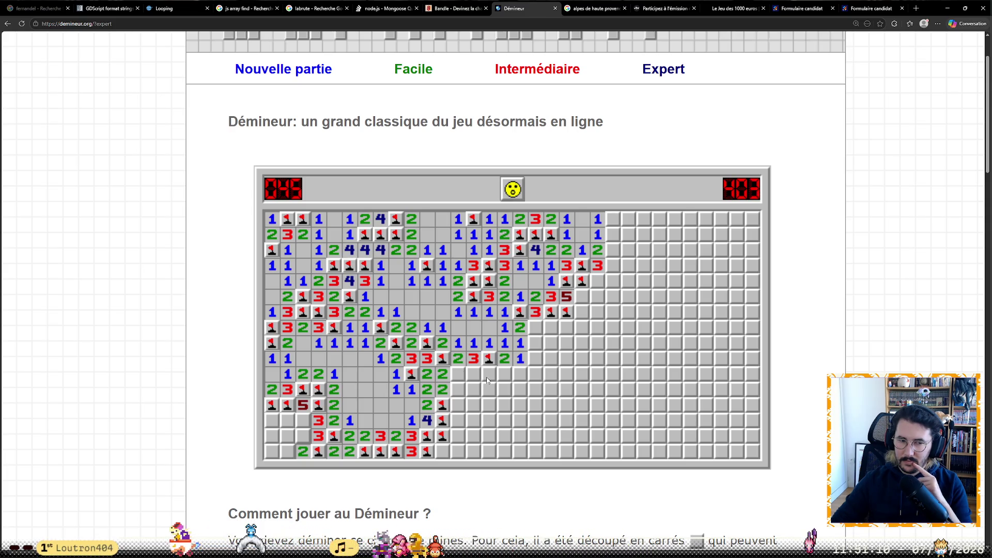
click(520, 376)
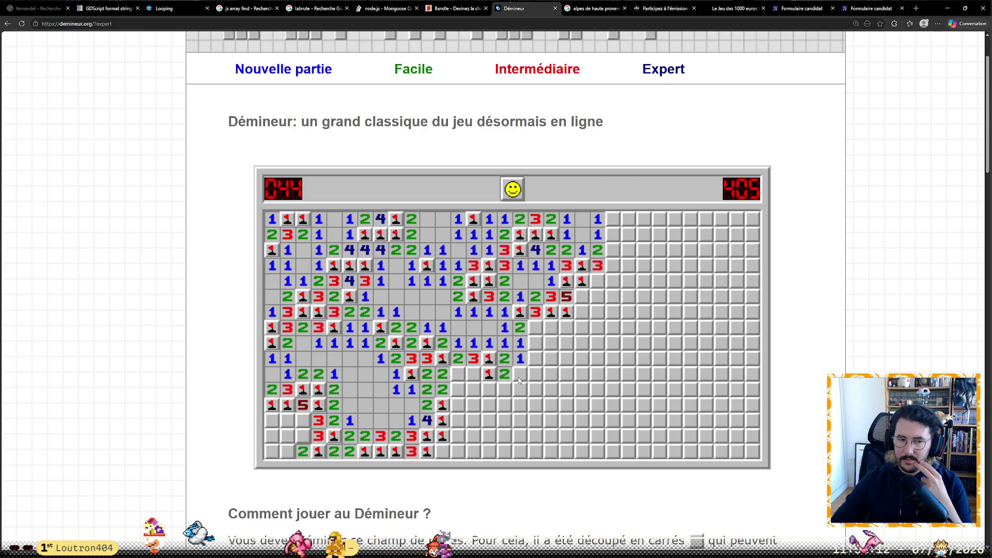
click(507, 402)
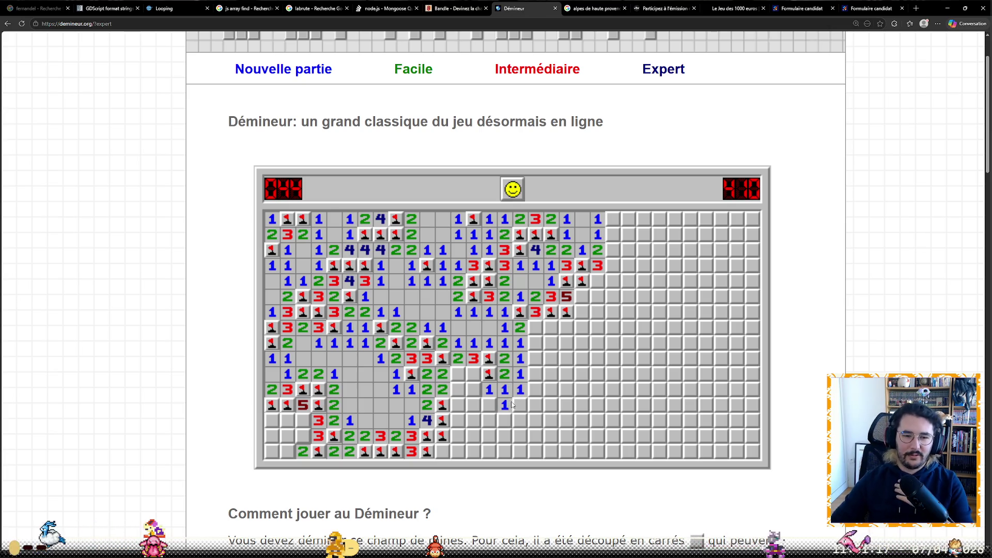
click(536, 406)
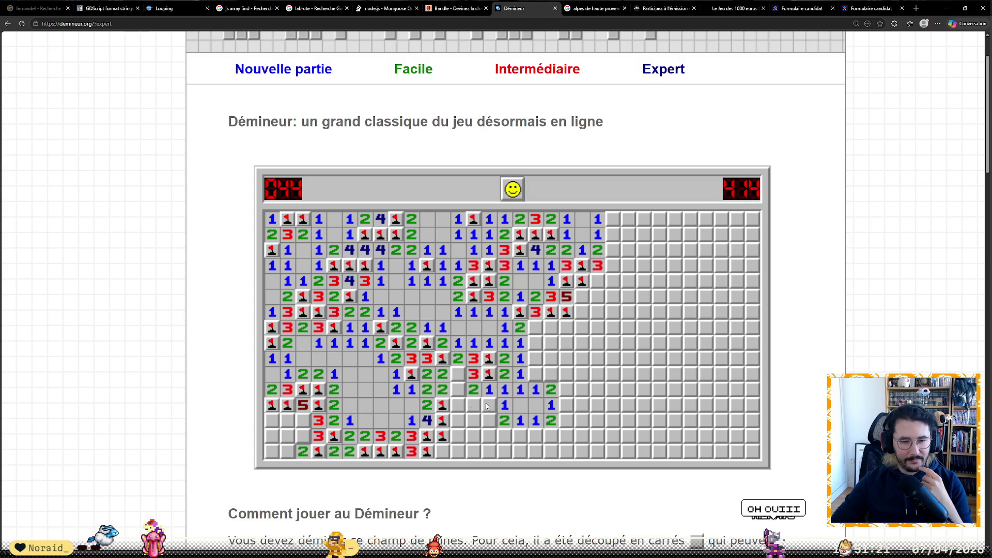
click(474, 398)
right_click(483, 418)
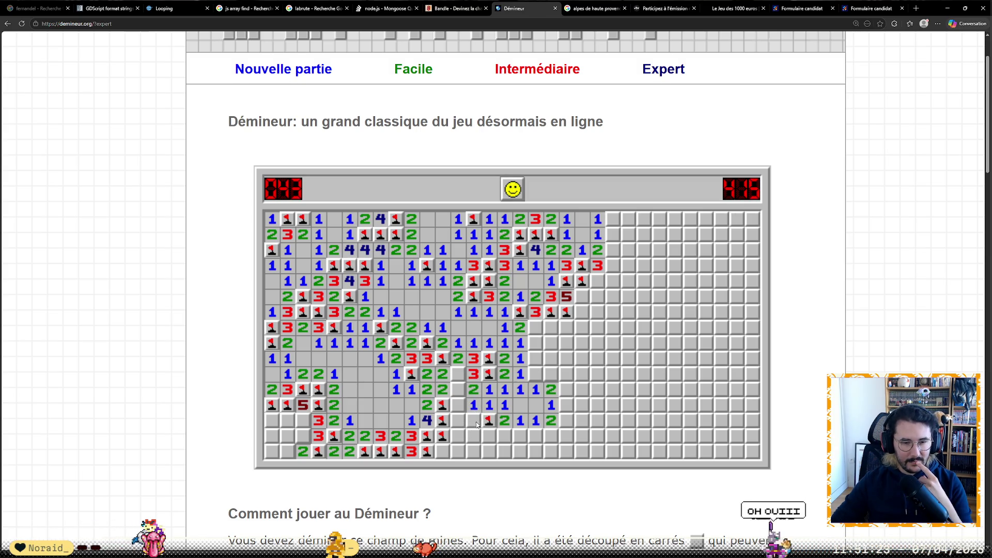
click(458, 392)
click(459, 391)
right_click(458, 373)
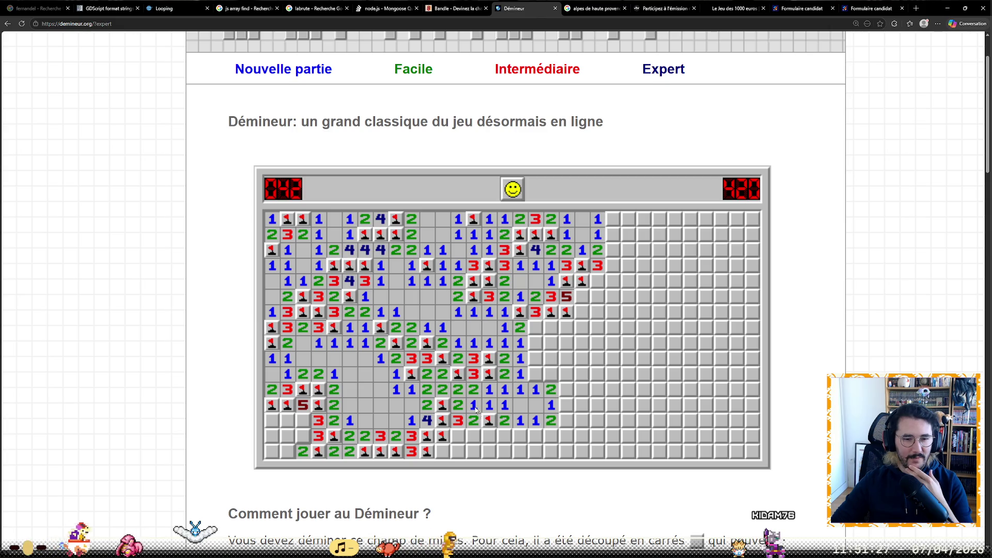
- Flag two mines further right and open the surrounding cells, revealing a 2 and a 3
right_click(536, 373)
click(535, 358)
click(551, 372)
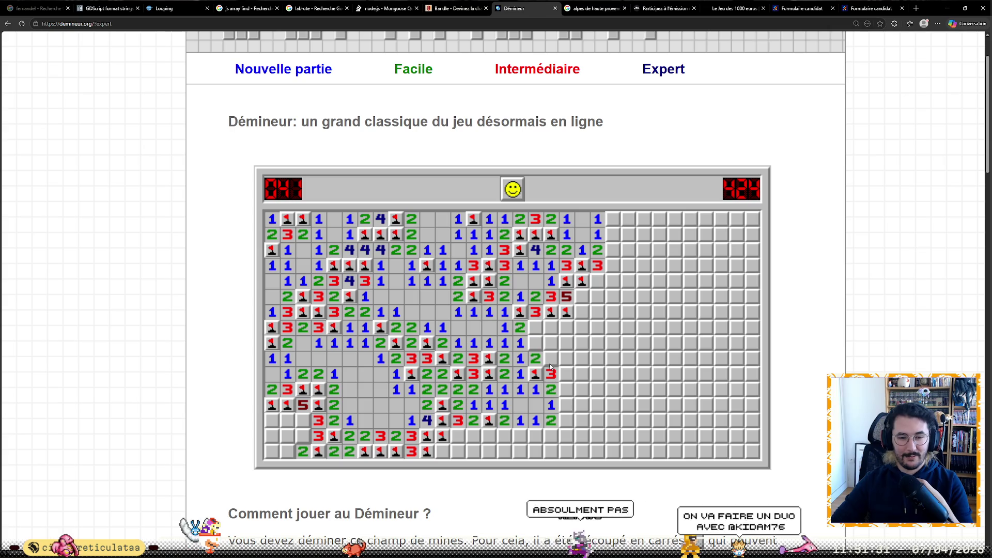
click(532, 345)
right_click(535, 328)
click(549, 330)
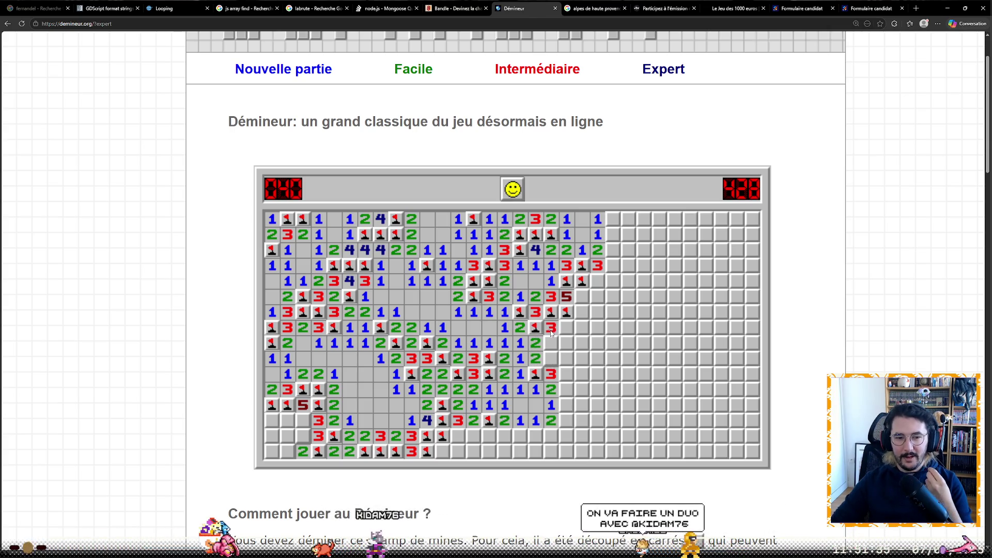
click(550, 342)
click(565, 341)
click(564, 335)
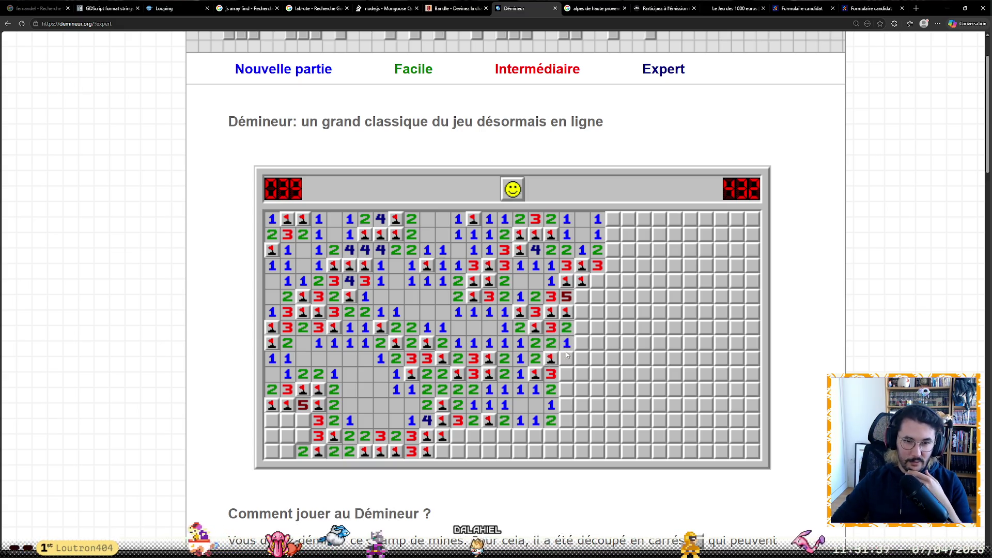
- Flag the mine beside the bottom 4 and open right-side cells, uncovering a 3 and two 2s
click(579, 348)
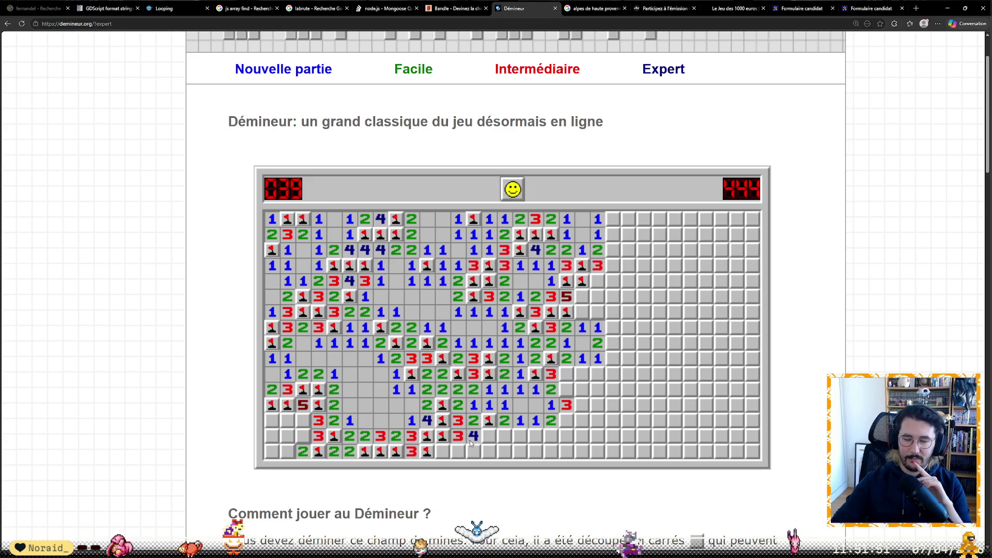
right_click(487, 436)
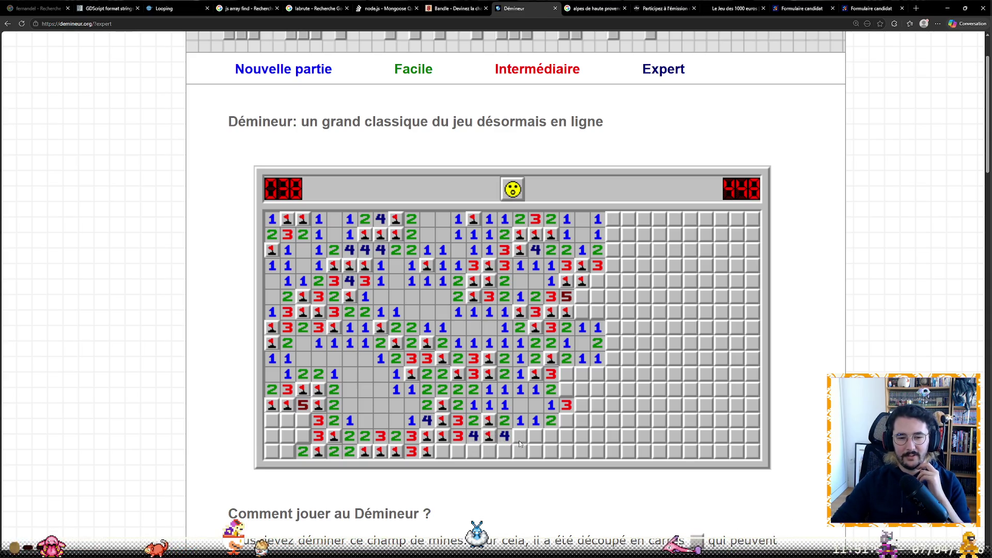
click(551, 437)
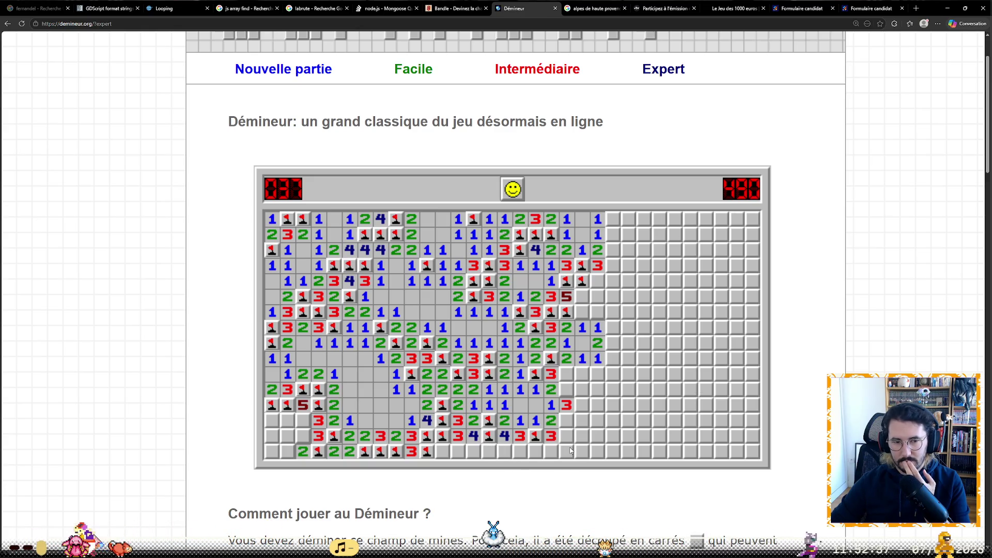
click(582, 312)
click(594, 313)
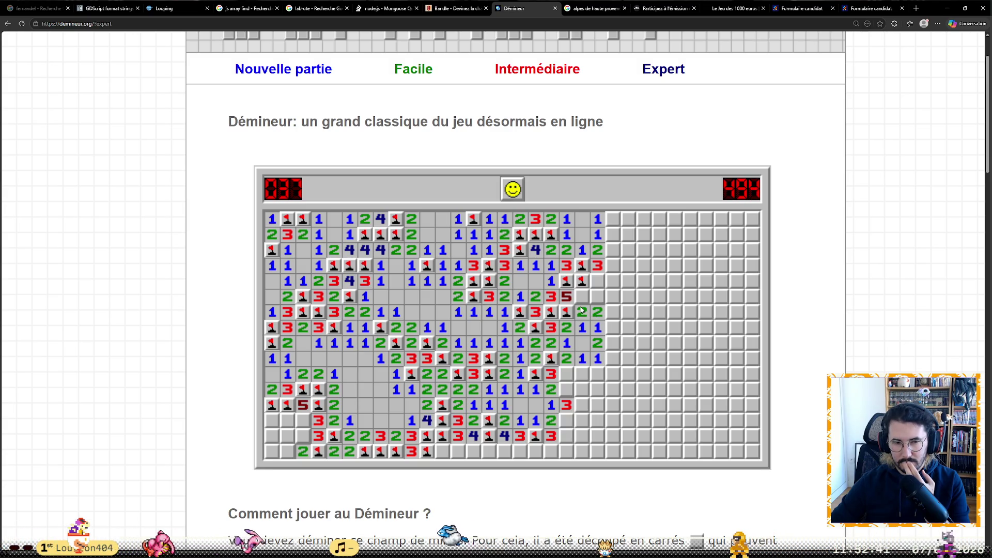
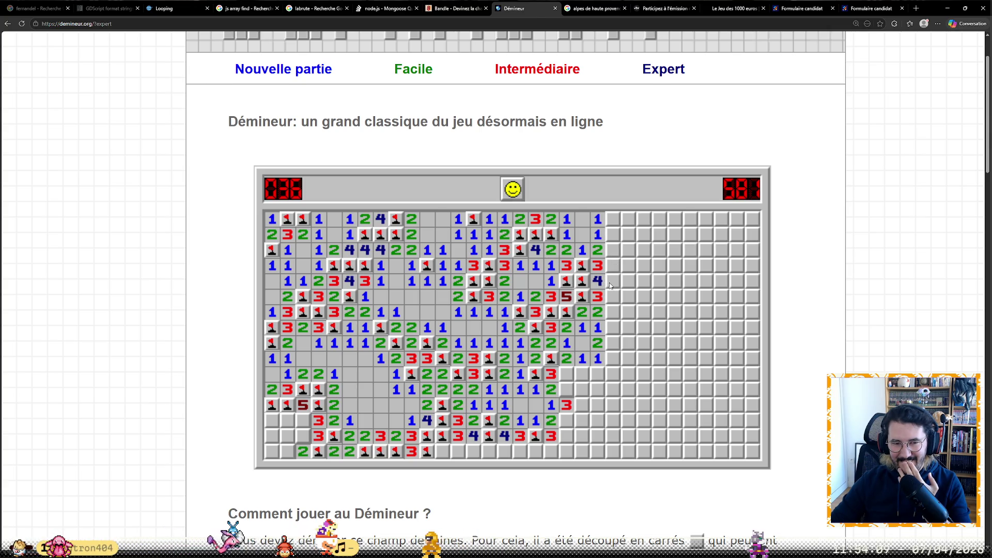
- Hit a mine to lose the Expert game, restart, then open a central cell and flag a mine
click(610, 283)
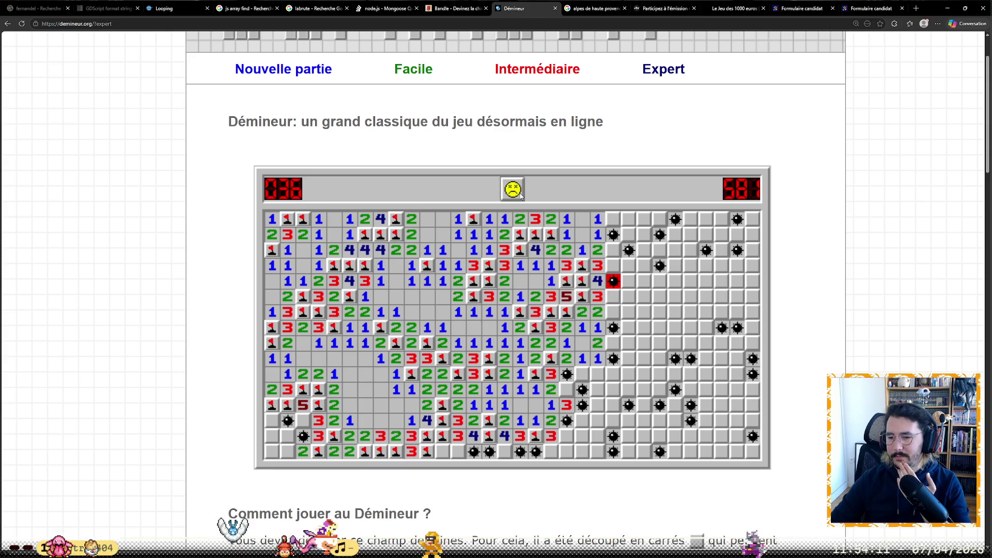
click(520, 193)
click(450, 335)
right_click(489, 343)
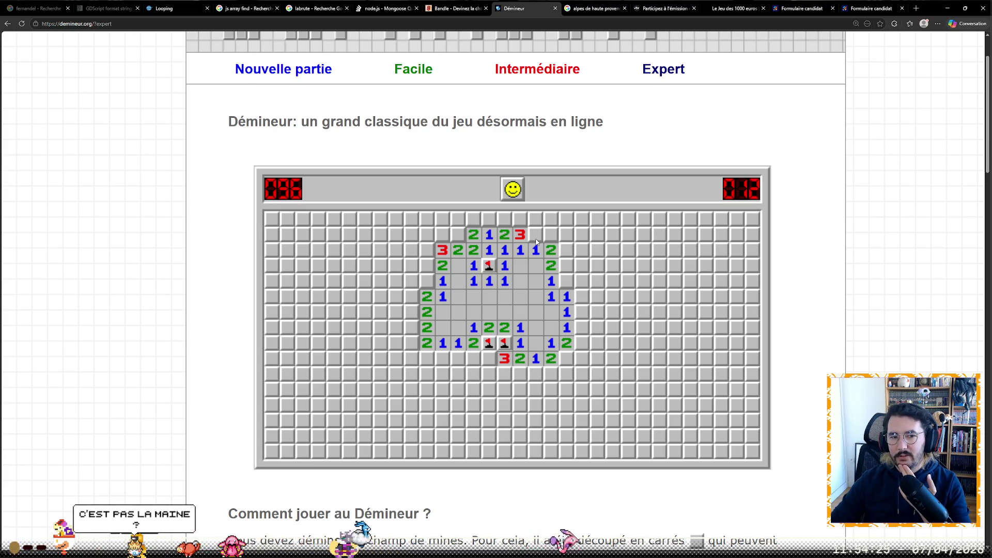
- Flag three mines on the area's right edge and reveal the safe cells in the next columns
click(550, 235)
right_click(566, 281)
click(567, 266)
click(582, 281)
click(582, 296)
click(583, 312)
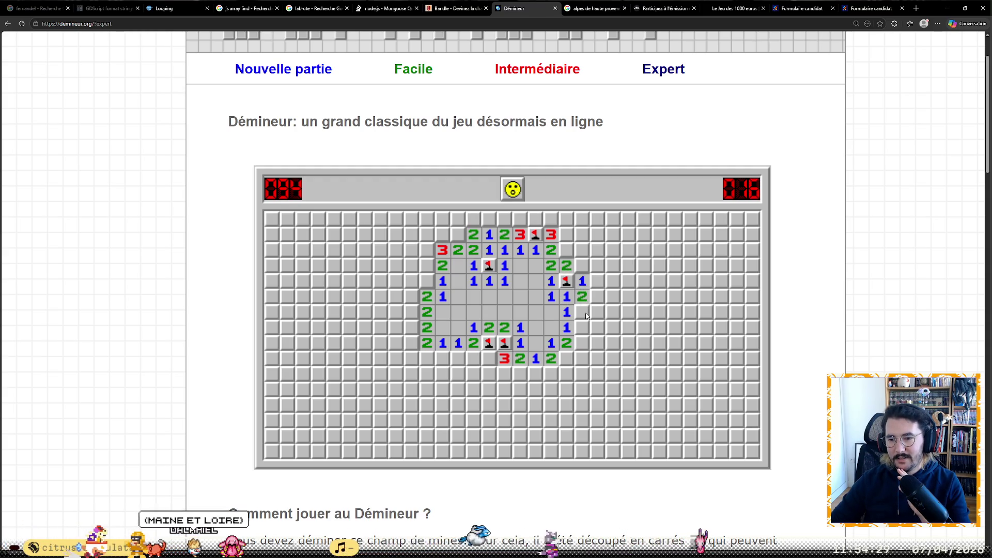
click(596, 282)
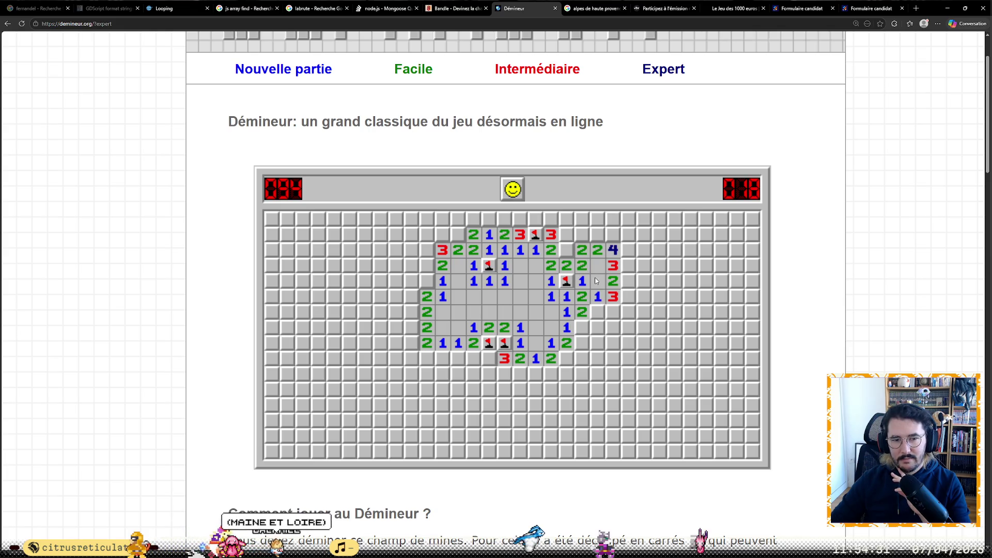
right_click(598, 313)
click(613, 312)
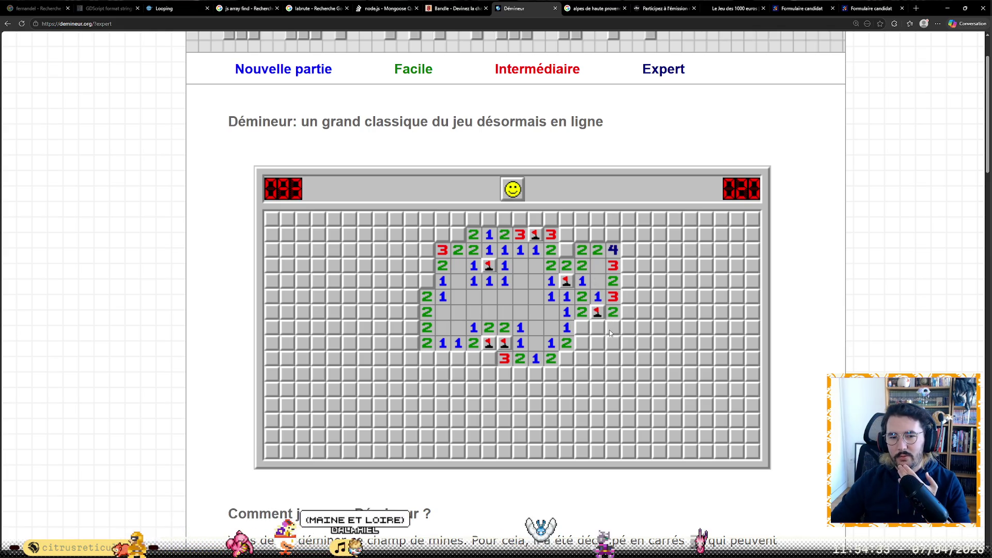
right_click(566, 250)
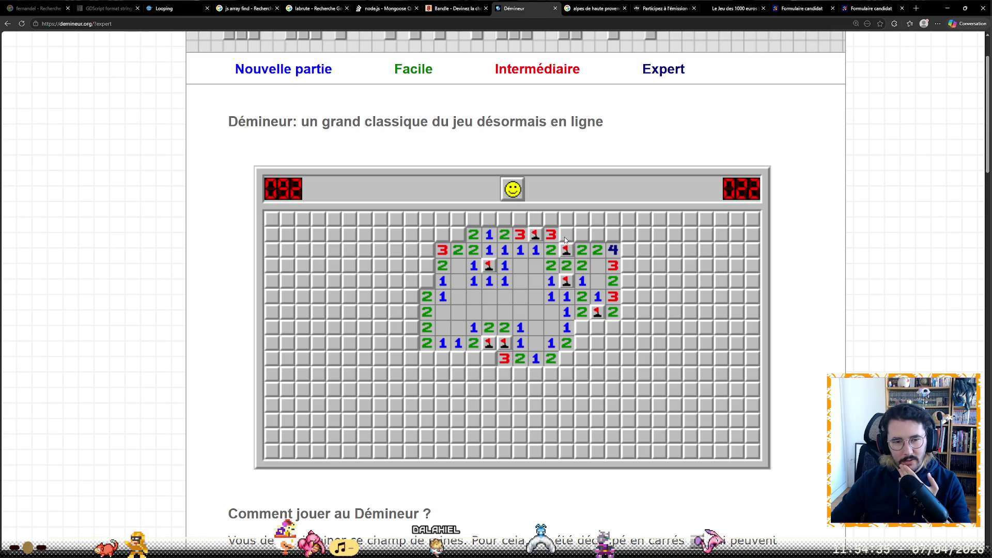
click(565, 236)
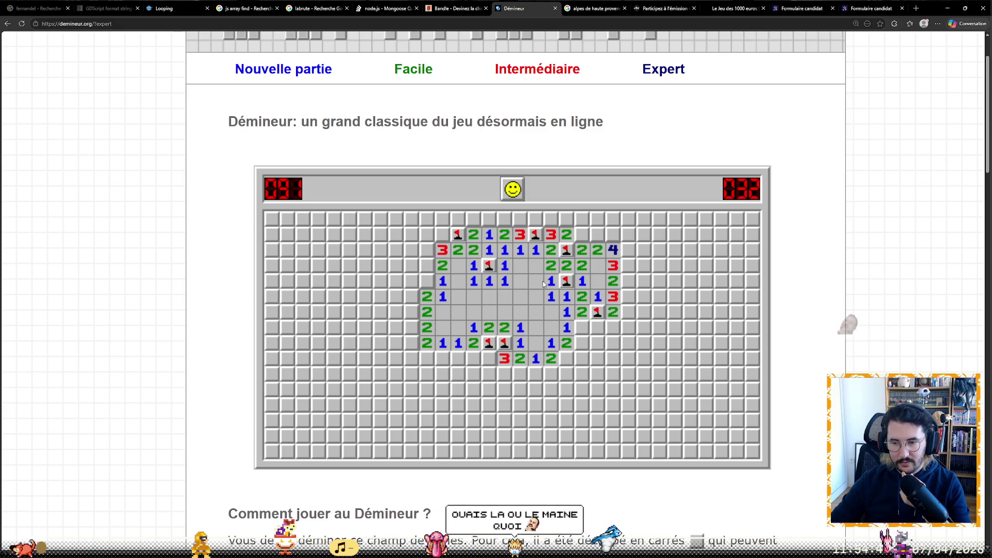
- Extend the clearing into the lower right, flagging three more mines so the counter reaches 088
right_click(582, 327)
click(598, 328)
click(582, 343)
click(598, 341)
click(613, 327)
click(611, 346)
right_click(566, 359)
click(582, 359)
click(598, 360)
right_click(613, 358)
click(629, 359)
click(628, 343)
click(630, 329)
click(644, 346)
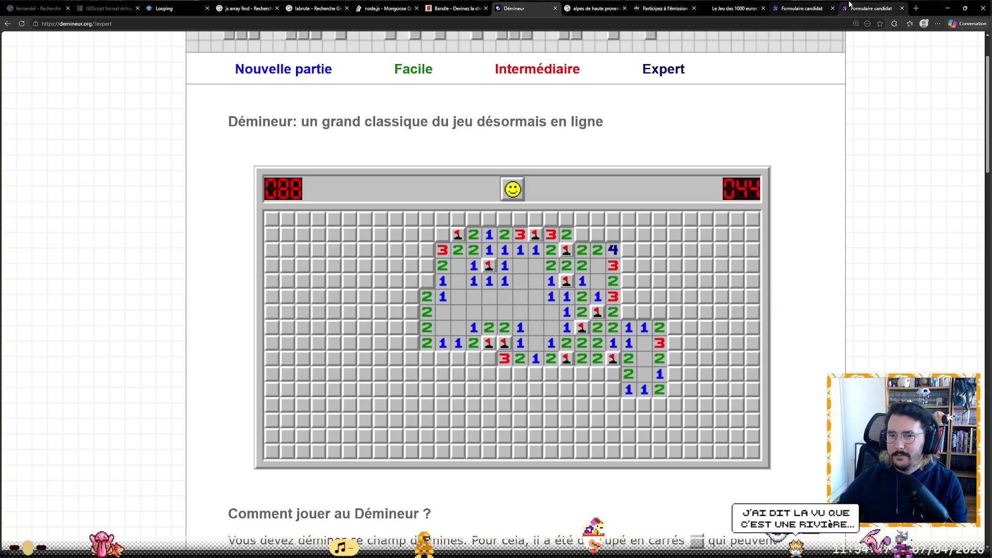
click(915, 8)
- Search Google for 'maine et loire'
text(mz)
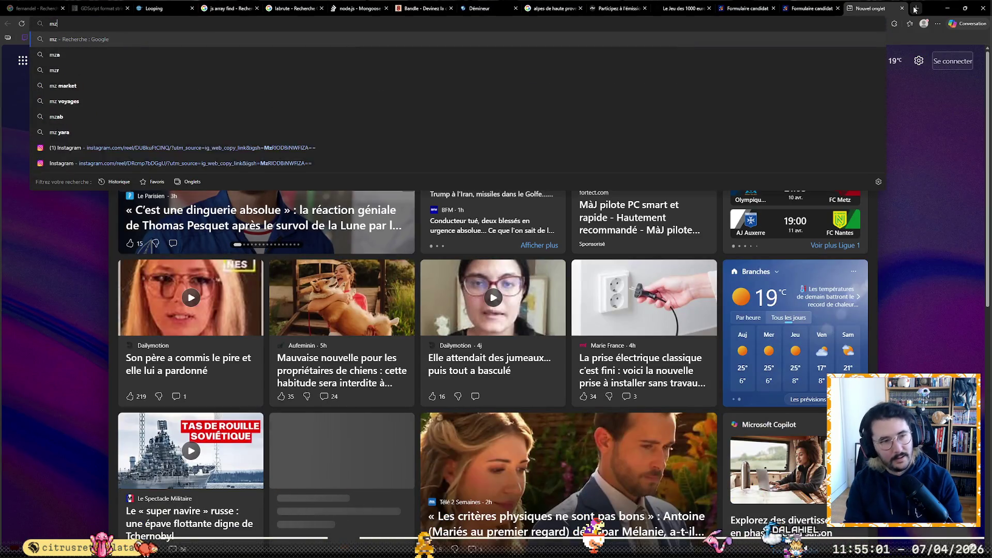
key(BackSpace)
key(BackSpace)
text(main)
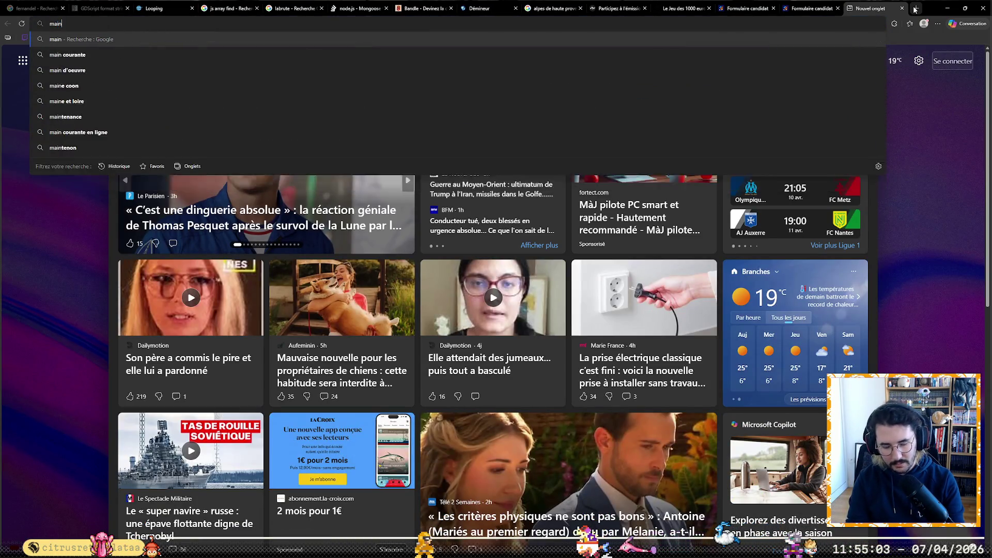
text(e et loire)
key(Return)
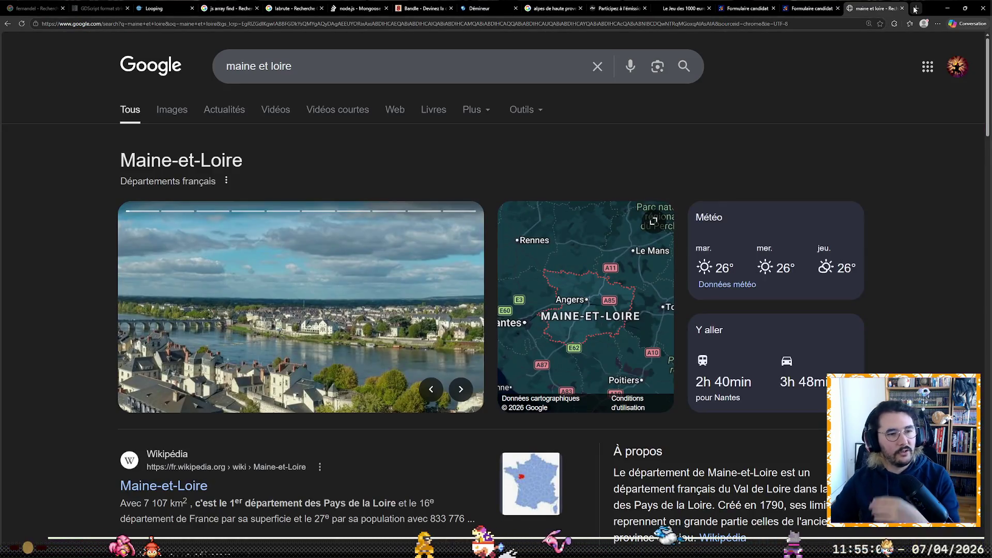
- Expand the Maine-et-Loire map and pan and zoom it out to a view of France
scroll(585, 303, down, 1)
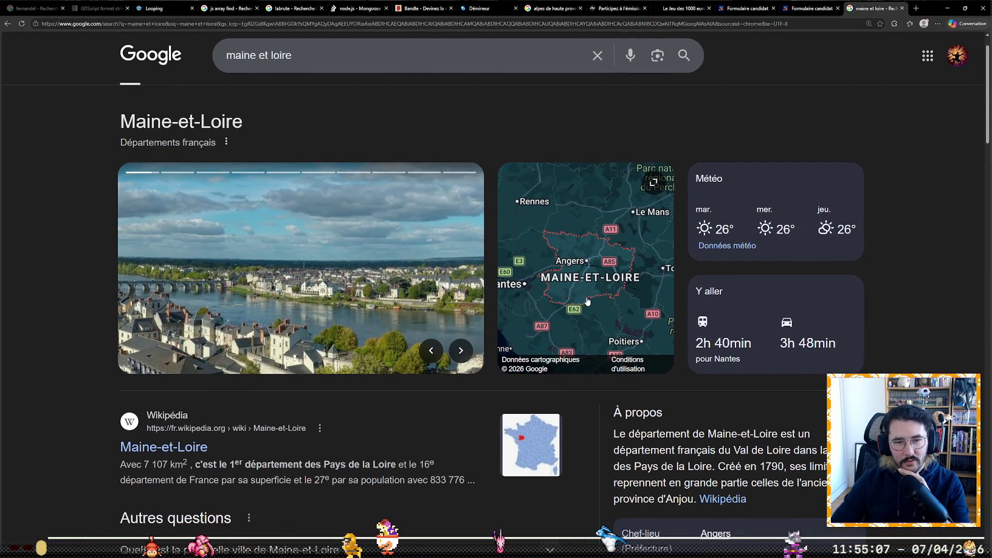
click(586, 302)
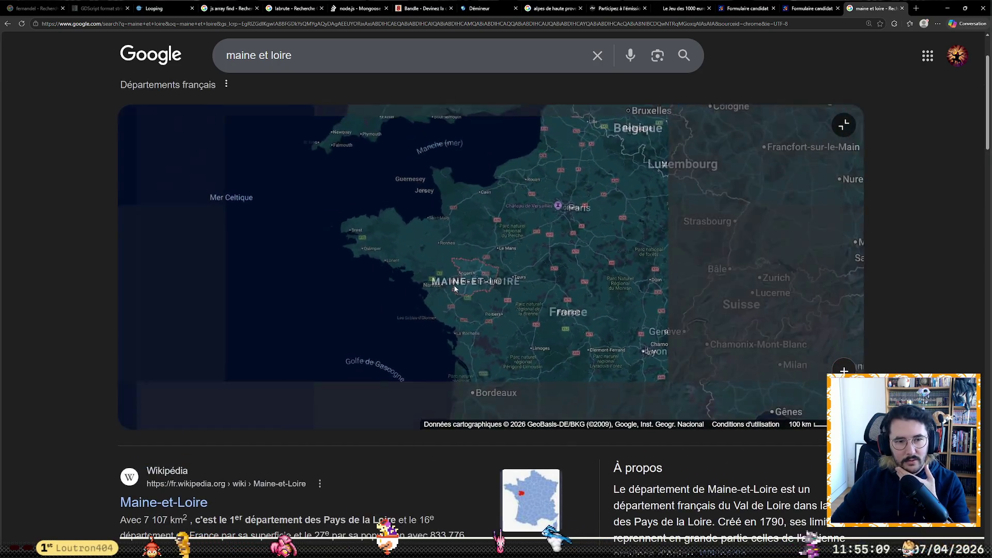
mouse_move(580, 309)
mouse_down()
mouse_move(405, 327)
mouse_move(341, 264)
mouse_up()
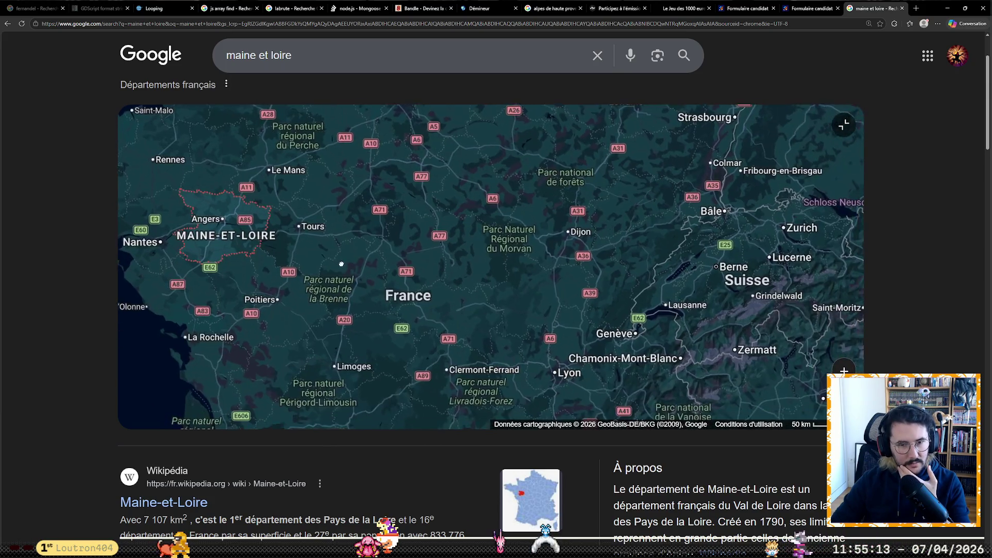
scroll(612, 237, up, 1)
scroll(343, 244, up, 3)
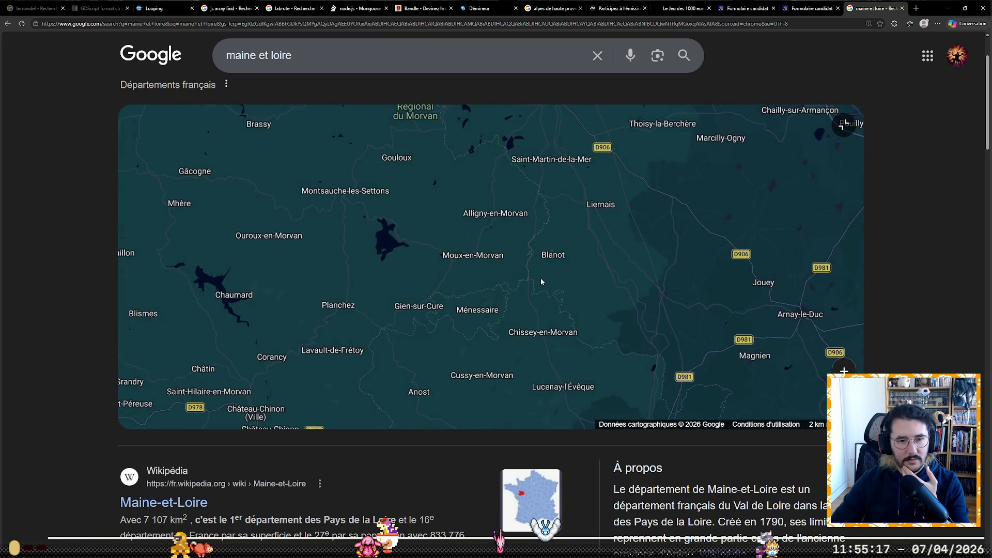
scroll(541, 280, up, 2)
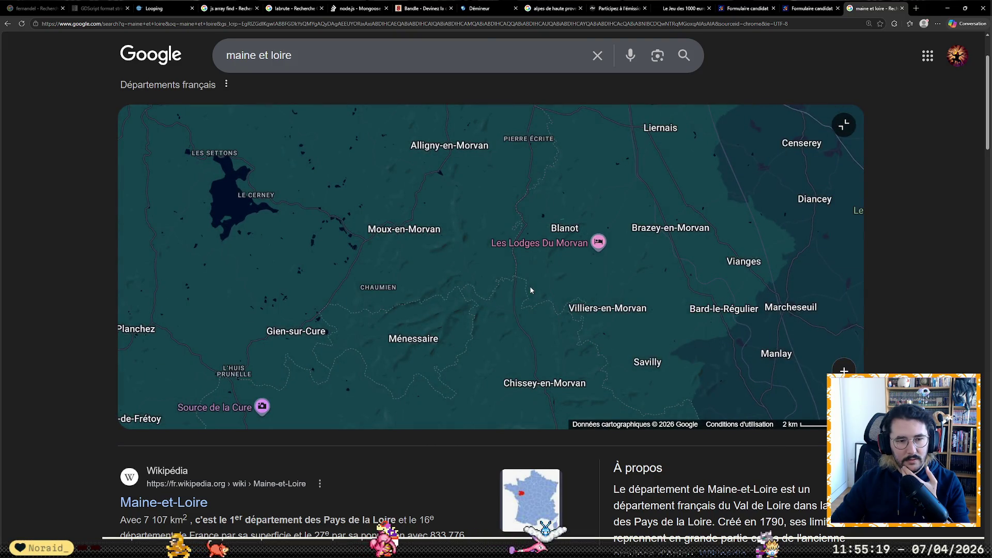
scroll(530, 289, up, 2)
scroll(518, 292, down, 2)
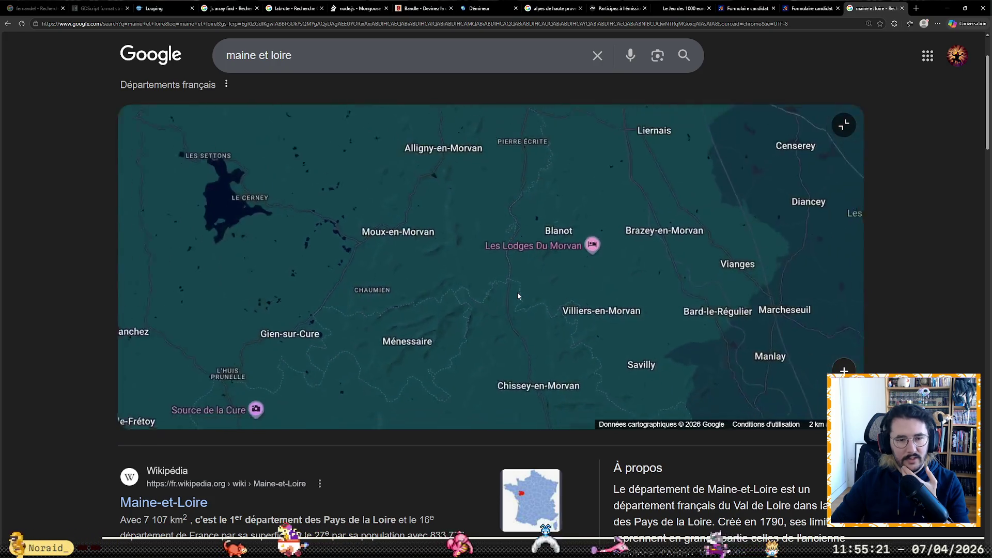
scroll(518, 295, down, 5)
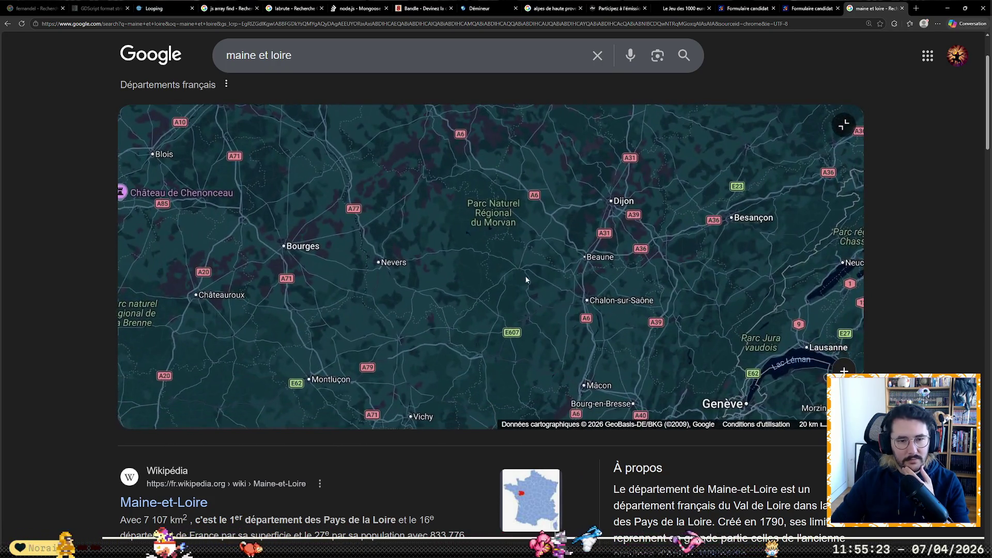
scroll(528, 277, down, 4)
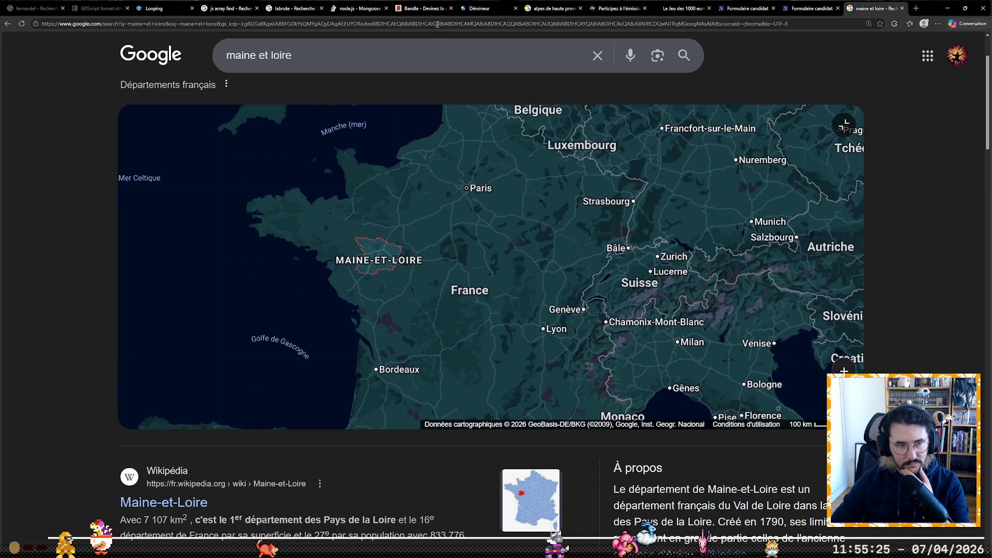
triple_click(411, 56)
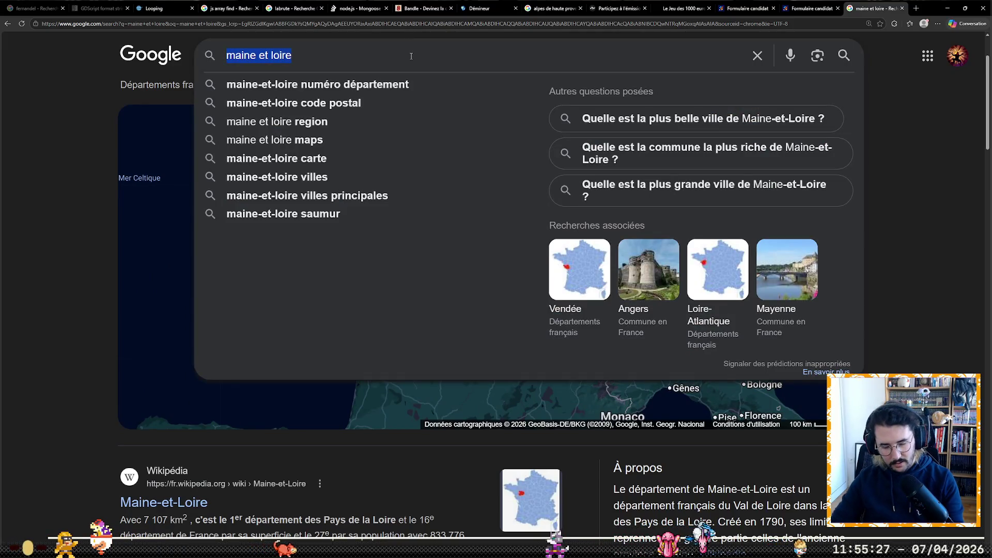
- Search images for 'fleuves français' and preview the Techno-Science.net map of French rivers
text(fleuves fran)
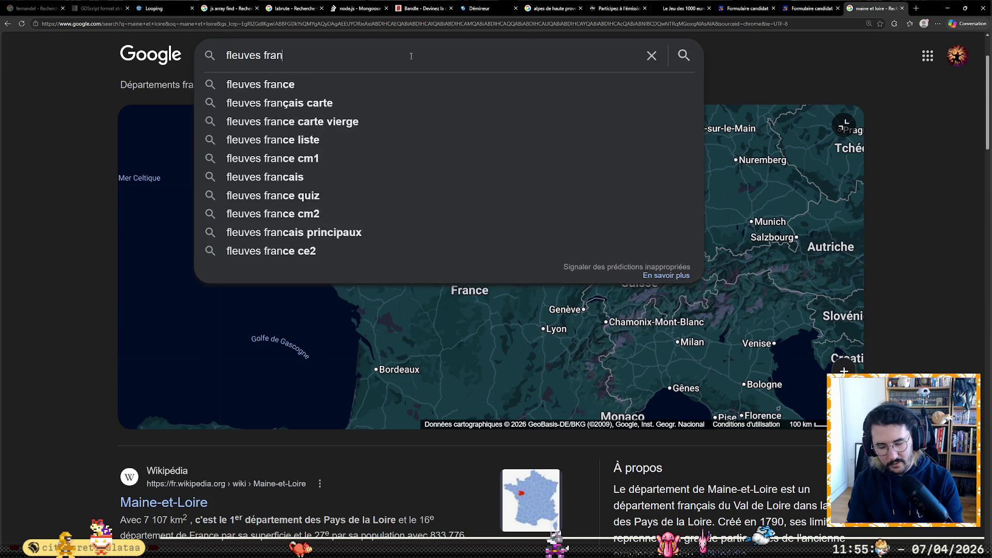
text(çais)
key(Return)
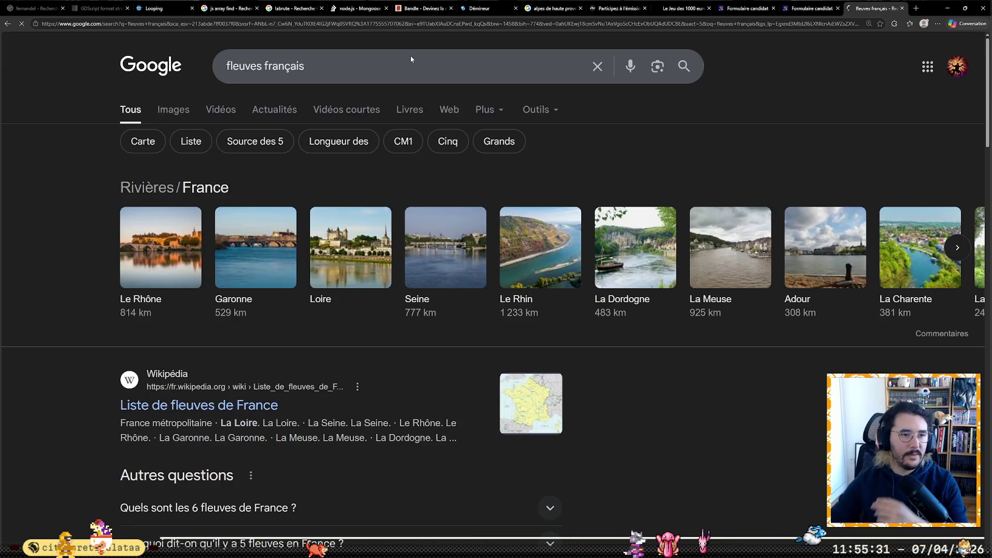
click(173, 110)
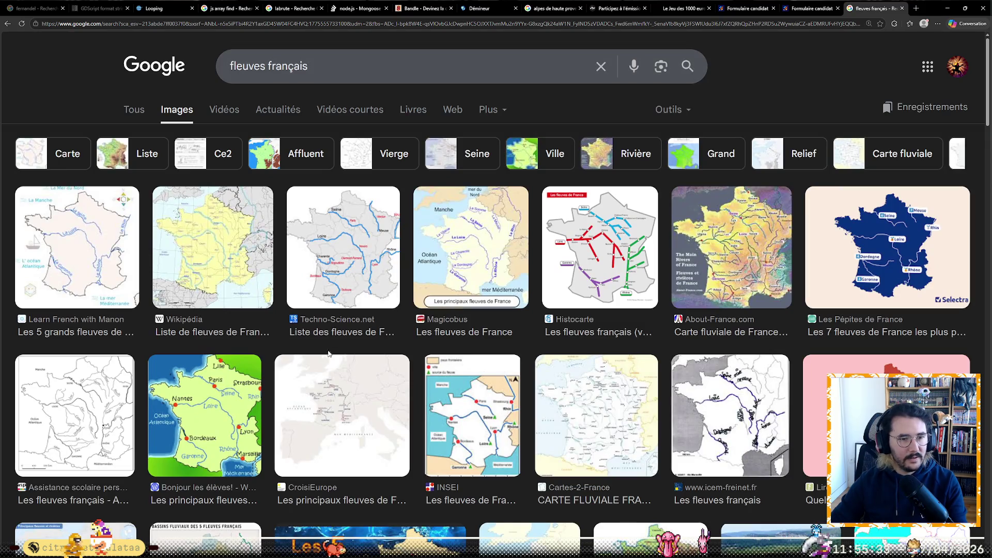
click(359, 245)
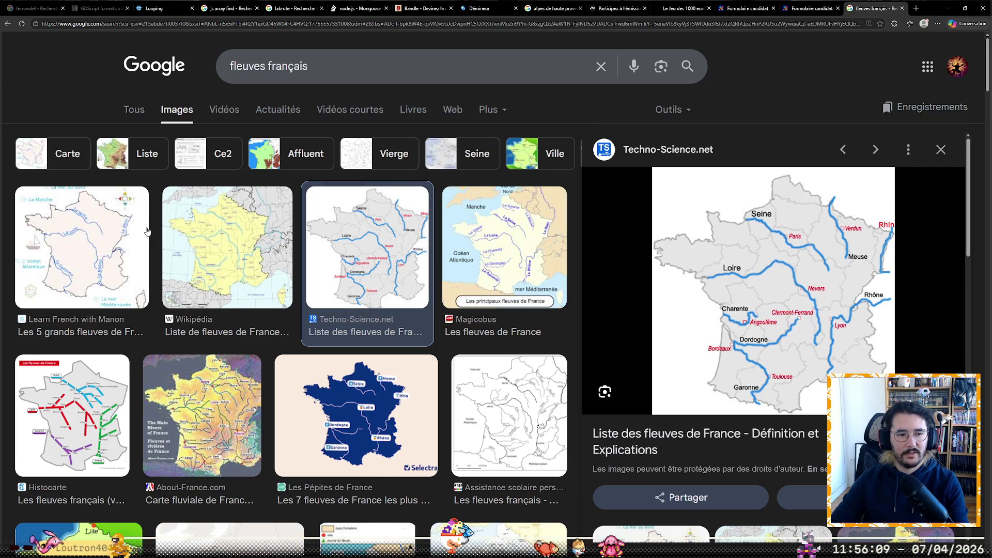
click(293, 67)
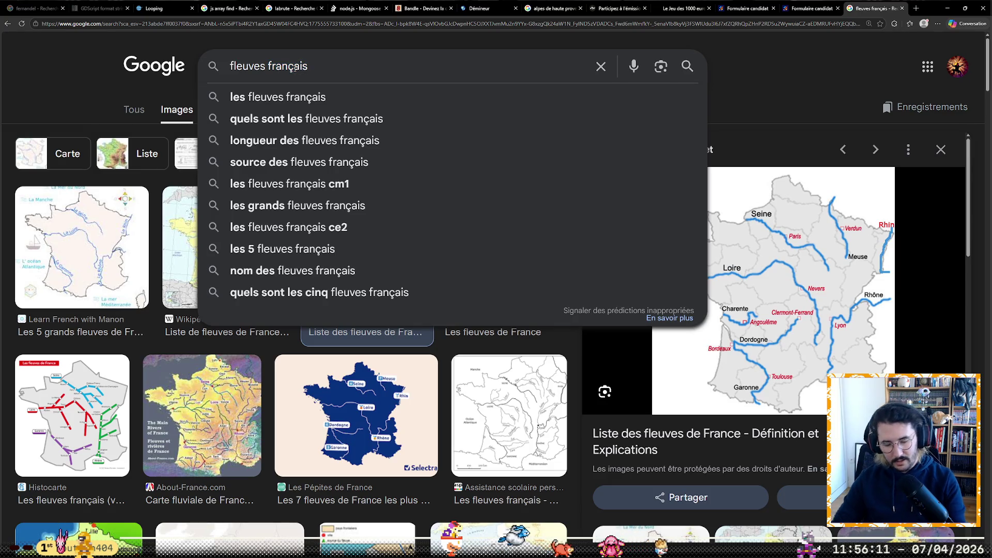
- Search images for 'rhin carte', preview the Rhine map, then return to the Démineur tab
click(293, 68)
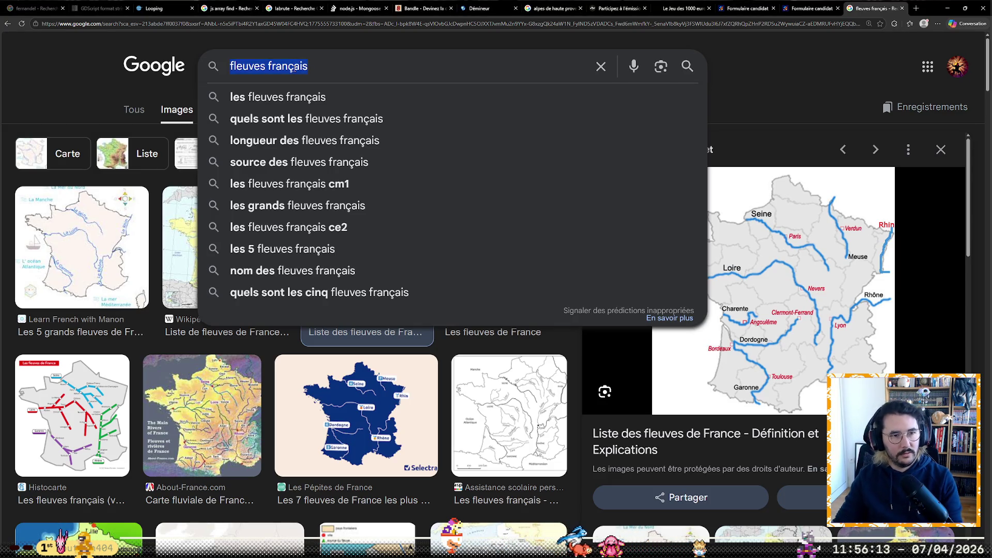
text(rhin carte)
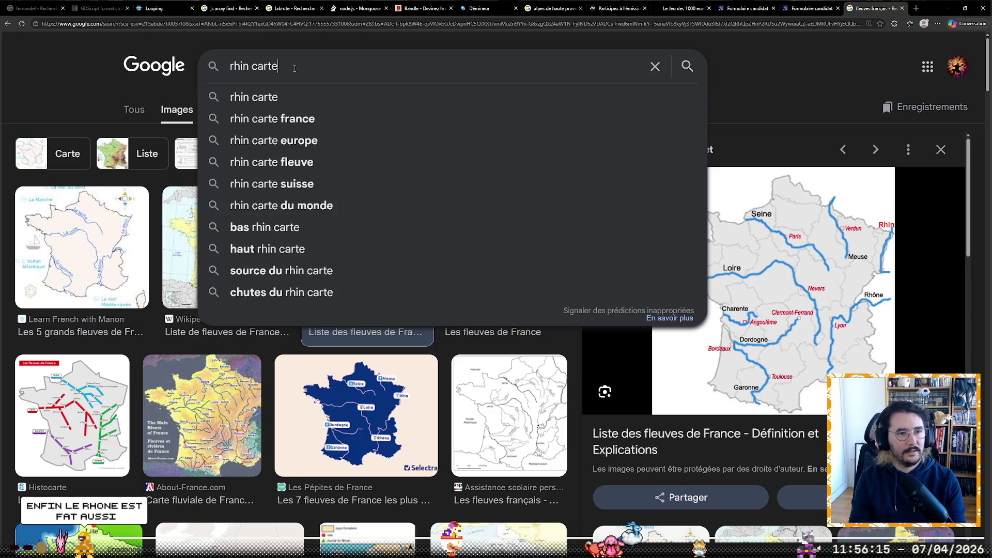
key(Return)
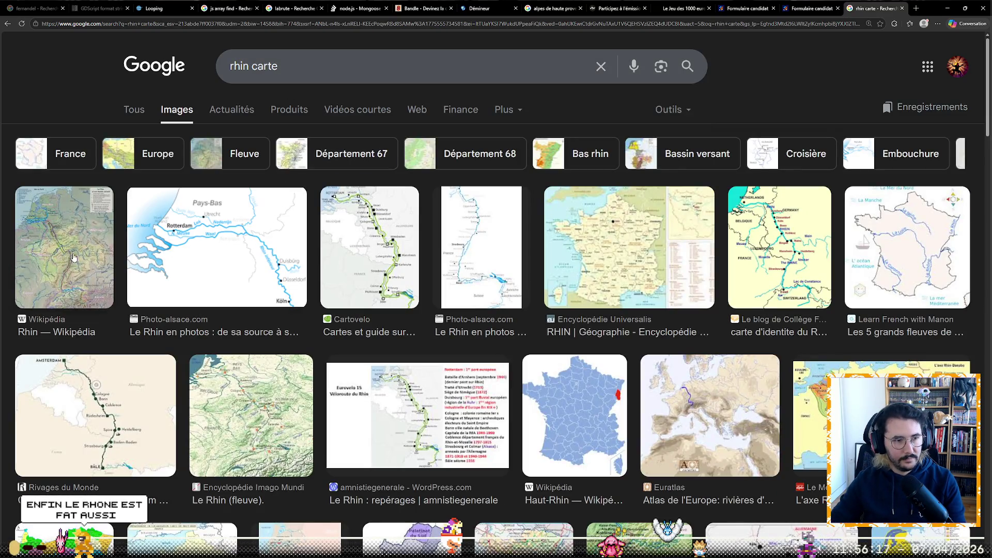
click(803, 252)
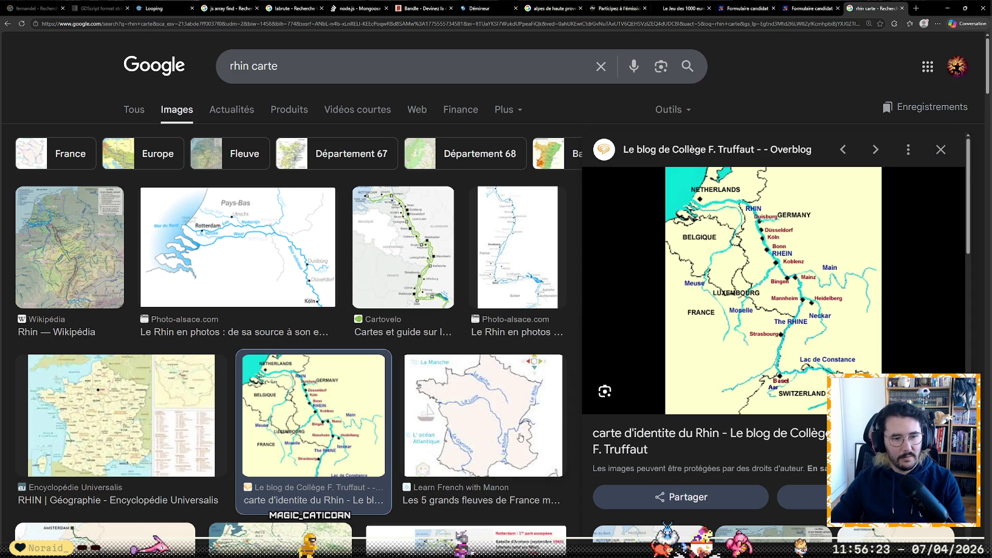
scroll(401, 435, down, 5)
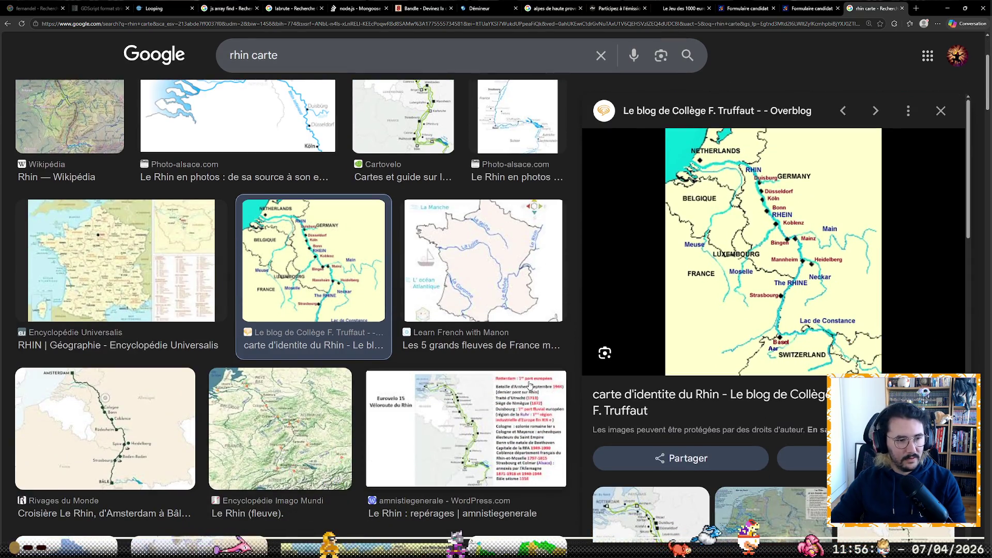
scroll(694, 339, down, 10)
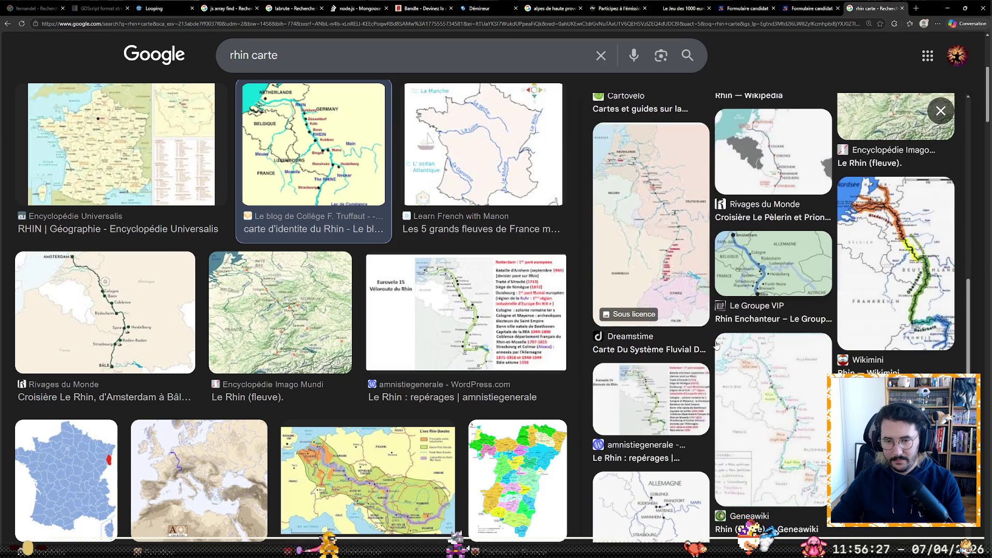
click(698, 8)
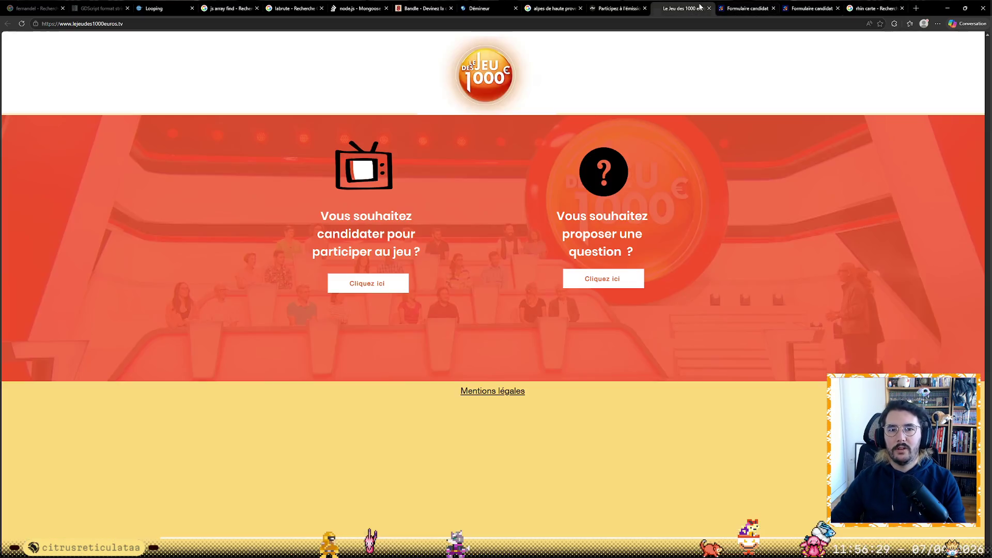
click(472, 9)
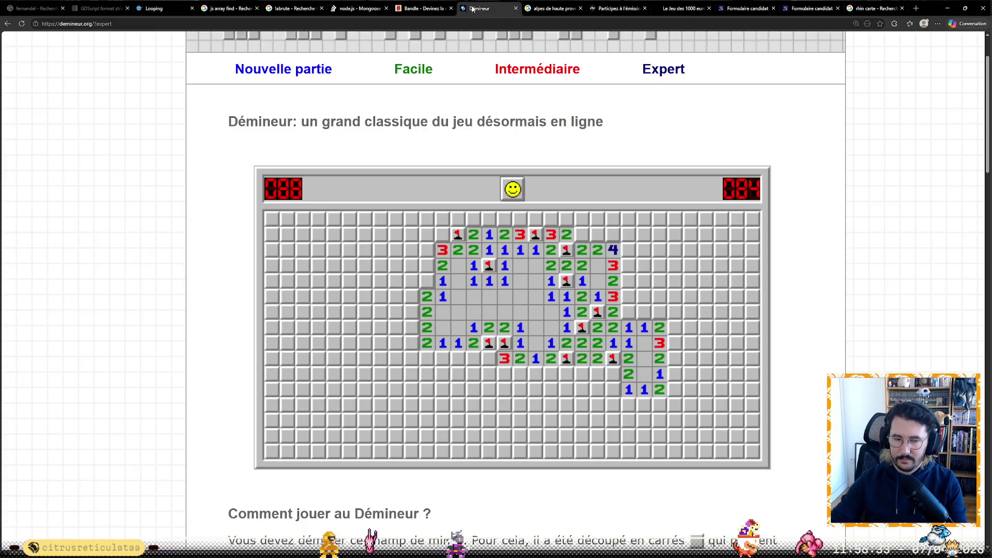
- Flag two mines near the lower right and open cells through to a blank lower-left area
right_click(611, 377)
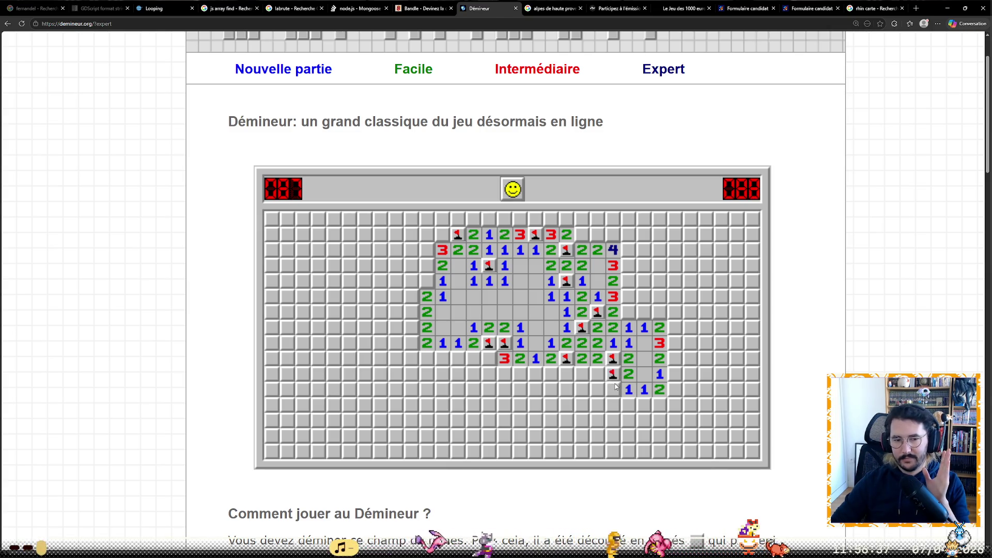
click(628, 405)
click(598, 373)
click(582, 373)
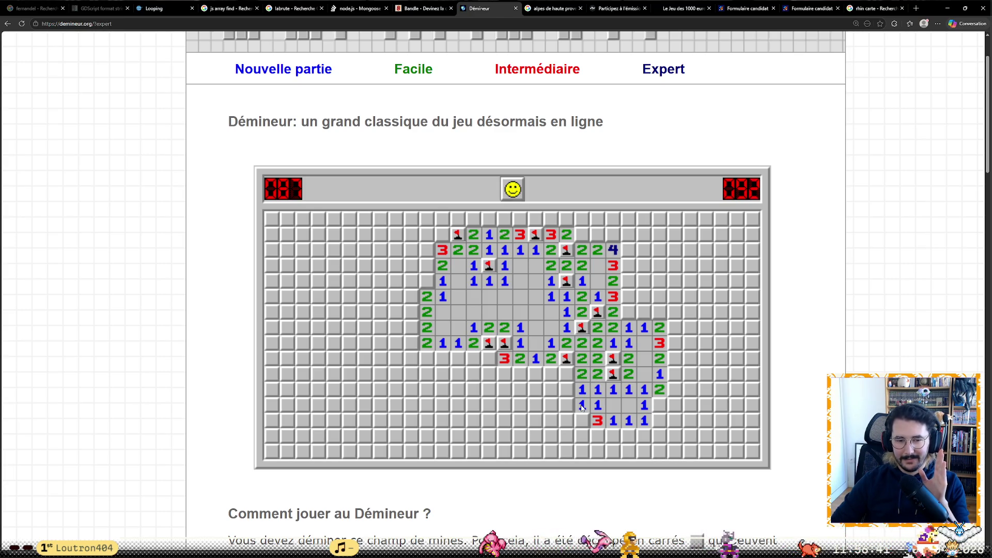
right_click(581, 425)
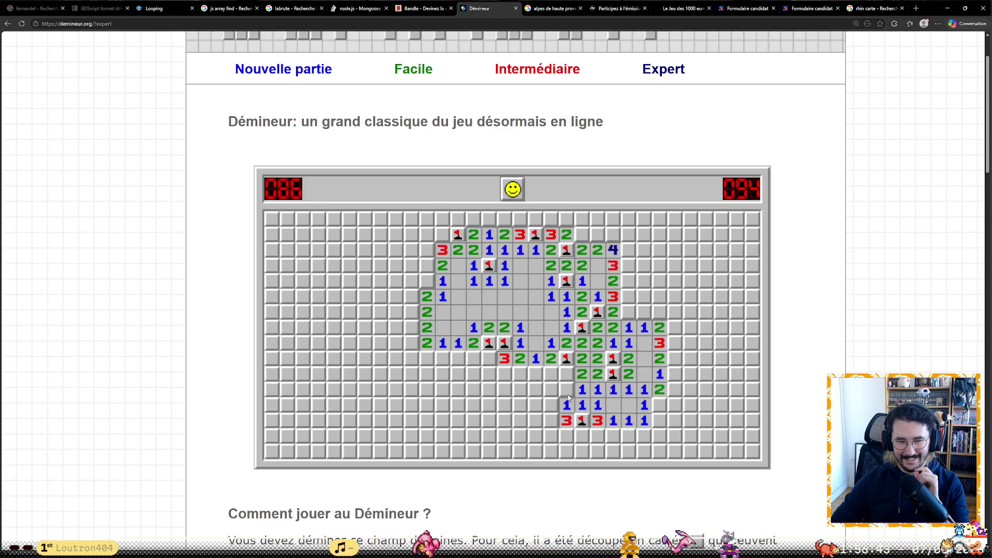
click(556, 408)
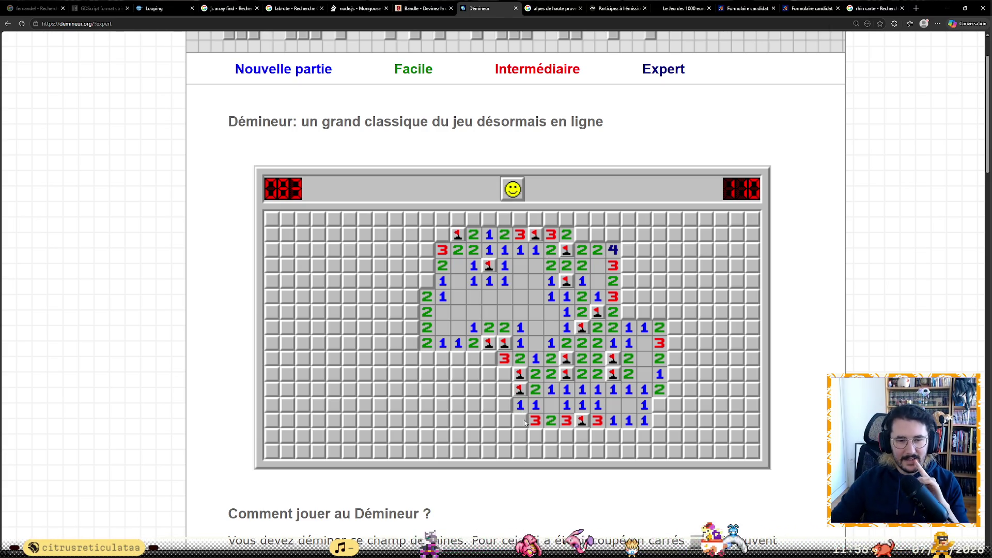
click(485, 410)
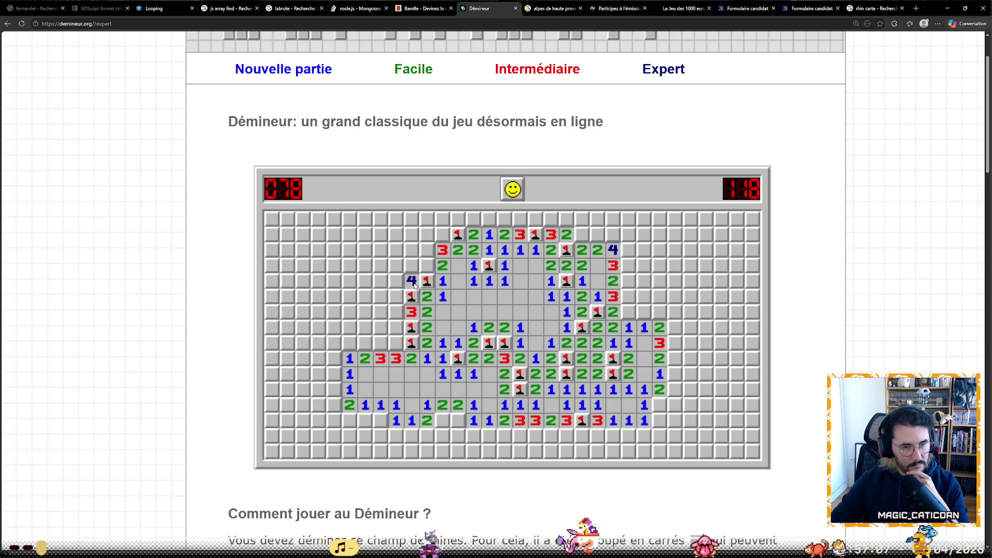
- Clear the left side, flagging four mines so the counter reaches 072
click(429, 268)
right_click(427, 250)
click(411, 265)
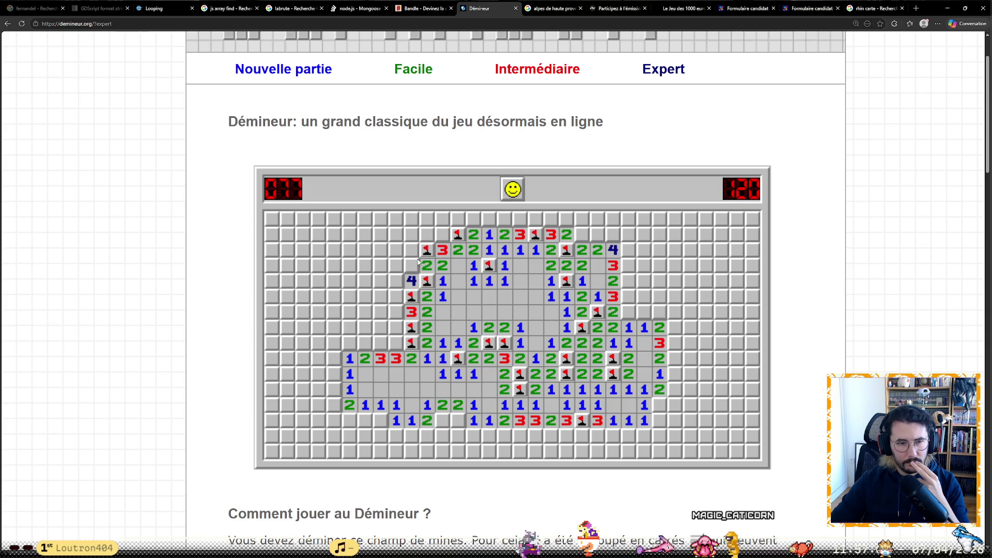
click(412, 257)
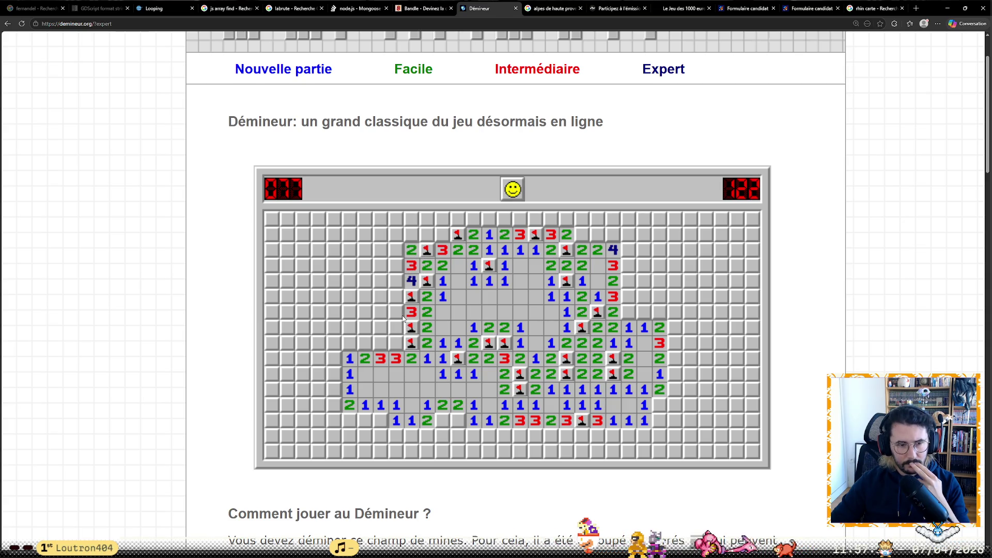
right_click(380, 343)
right_click(364, 343)
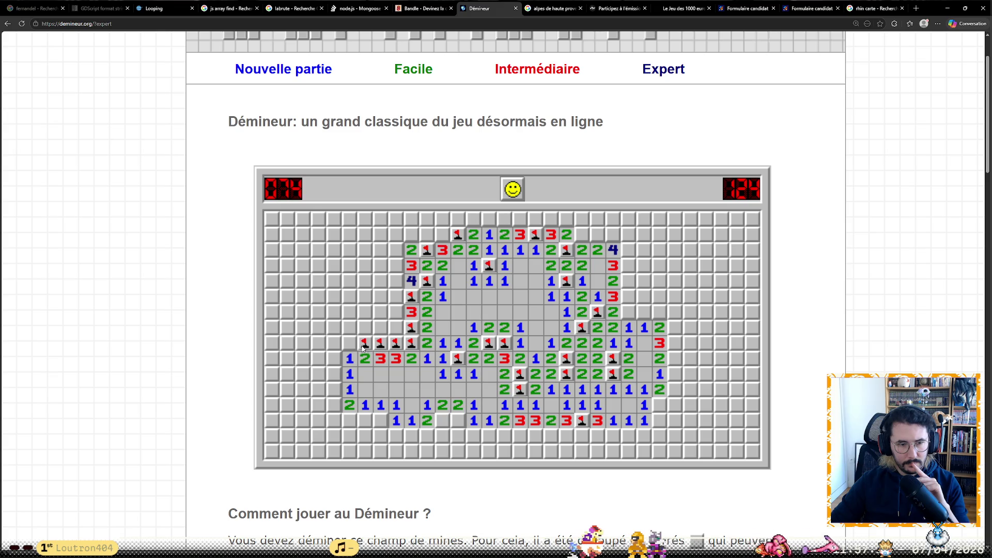
click(333, 343)
click(360, 329)
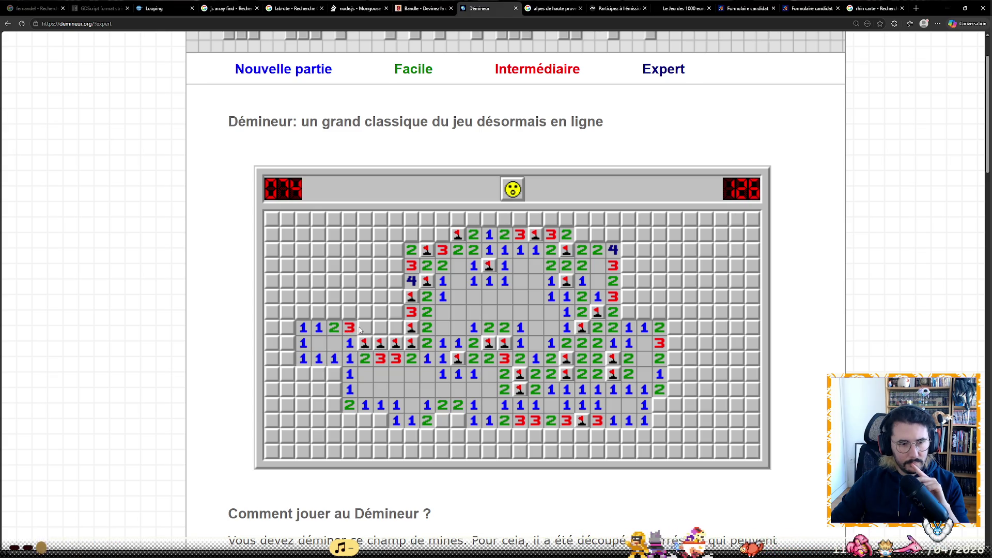
click(335, 373)
right_click(334, 389)
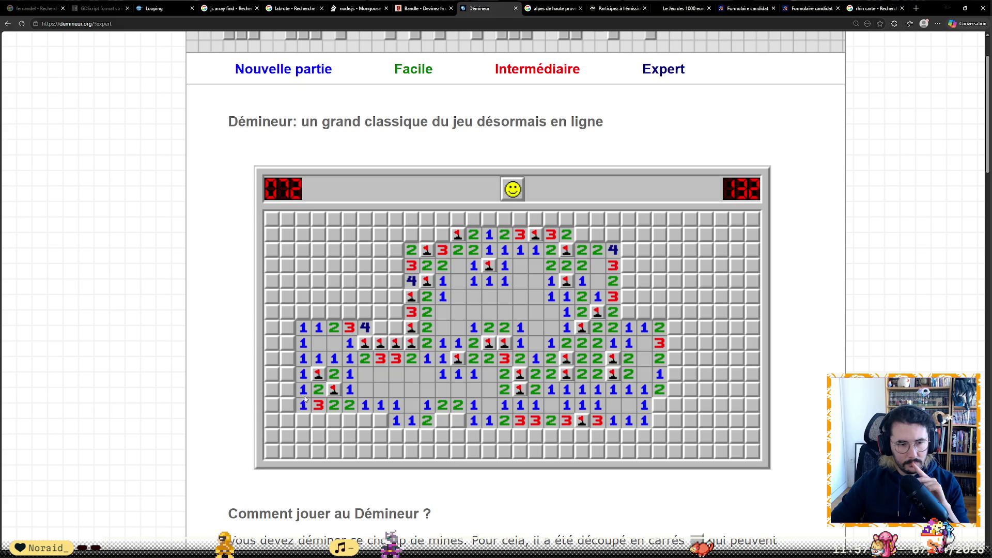
- Open the lower-left blank region and reveal the bottom-row cells showing 1 and 2
click(291, 387)
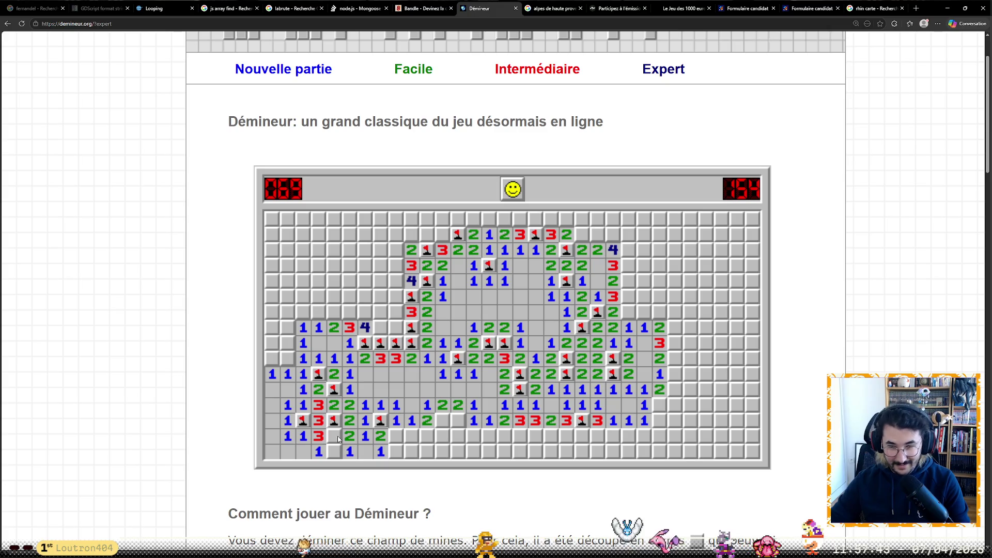
click(336, 450)
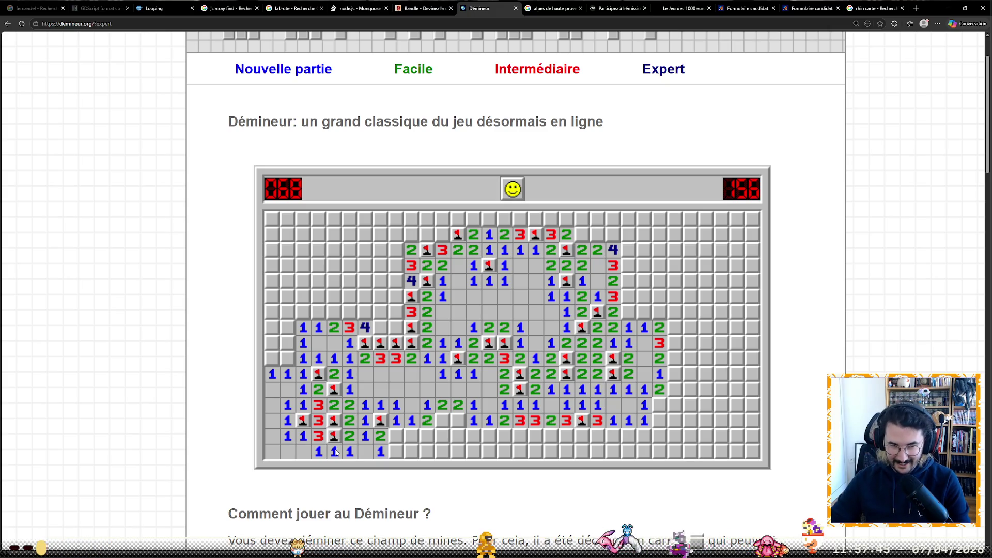
click(400, 441)
click(411, 443)
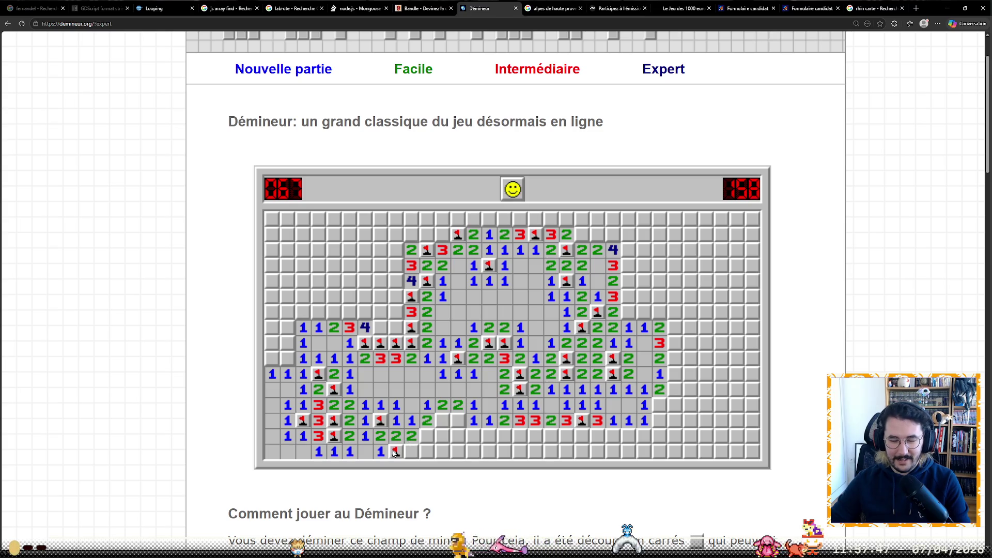
click(411, 450)
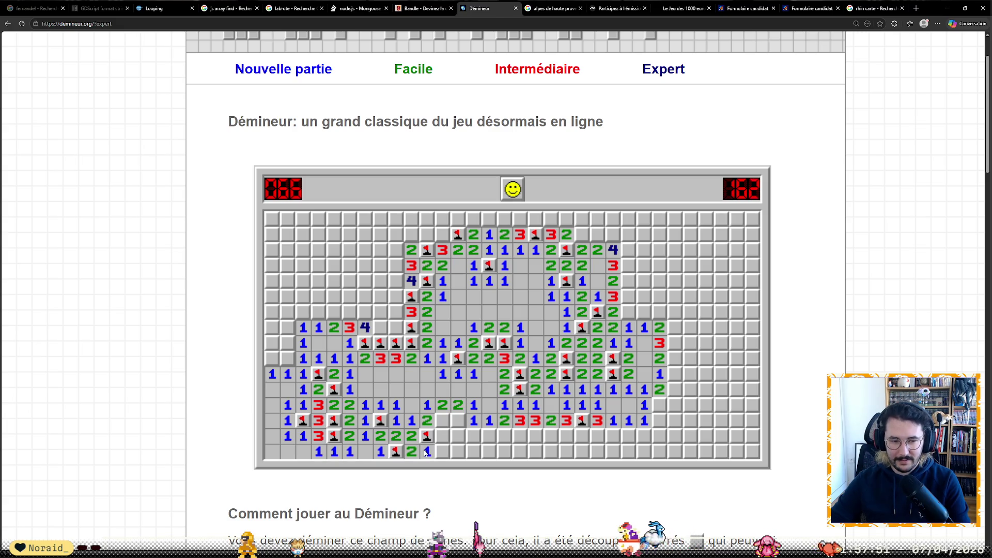
click(440, 453)
- Flag a line of seven mines across the lower middle, revealing the 3 and 4 between them
right_click(457, 420)
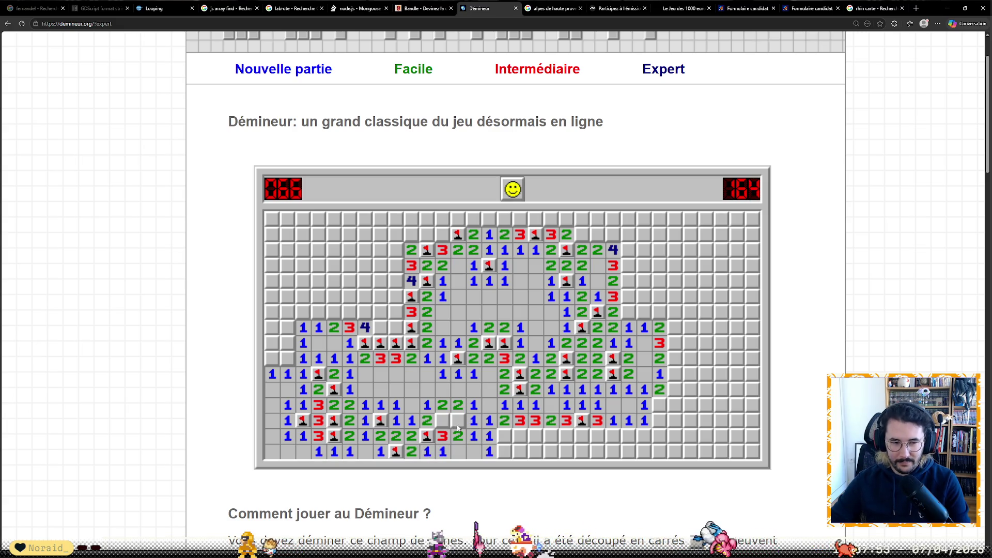
right_click(441, 421)
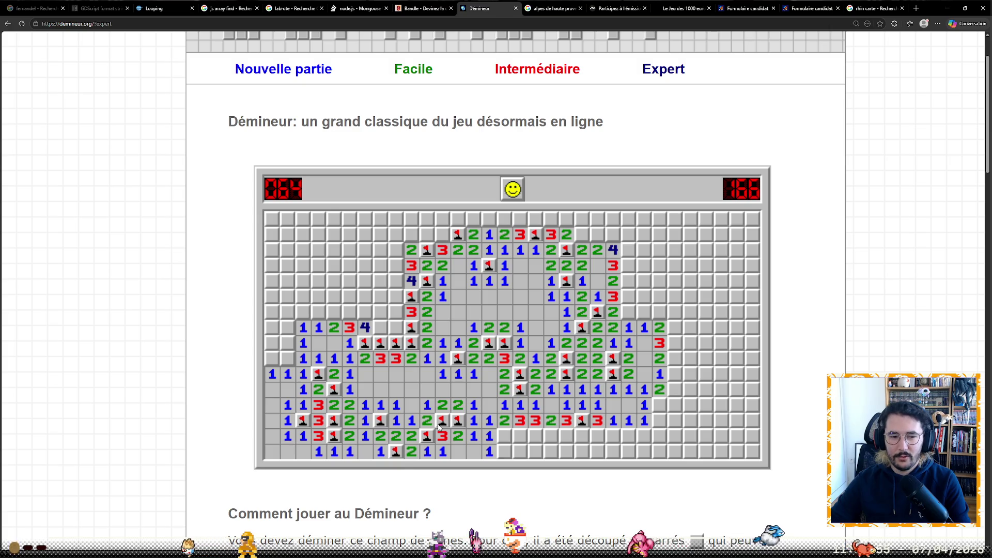
right_click(504, 437)
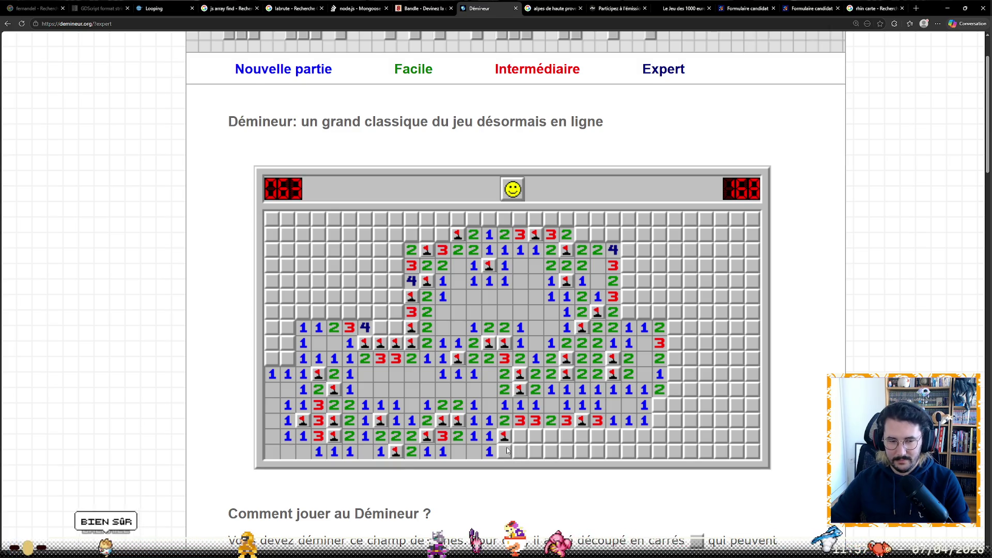
click(505, 451)
right_click(519, 436)
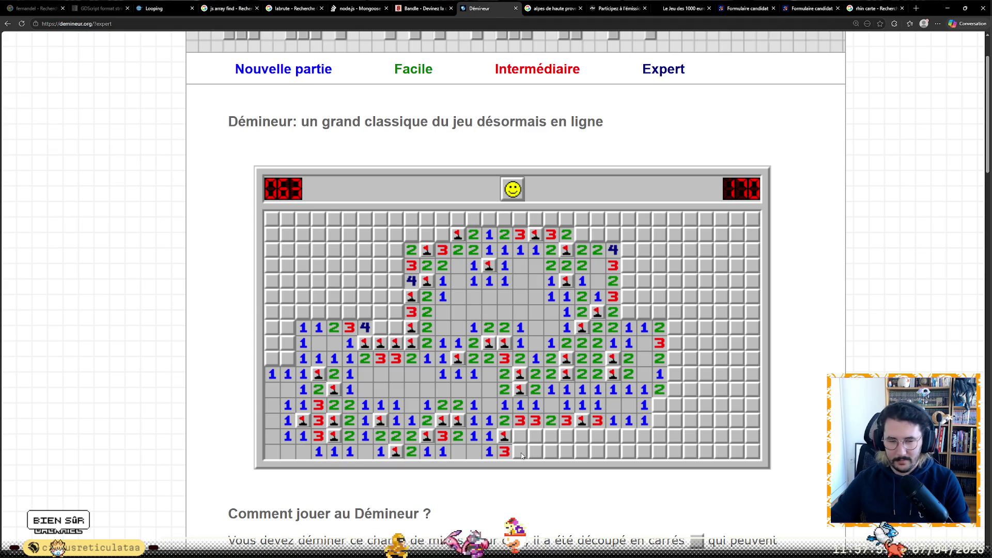
right_click(535, 438)
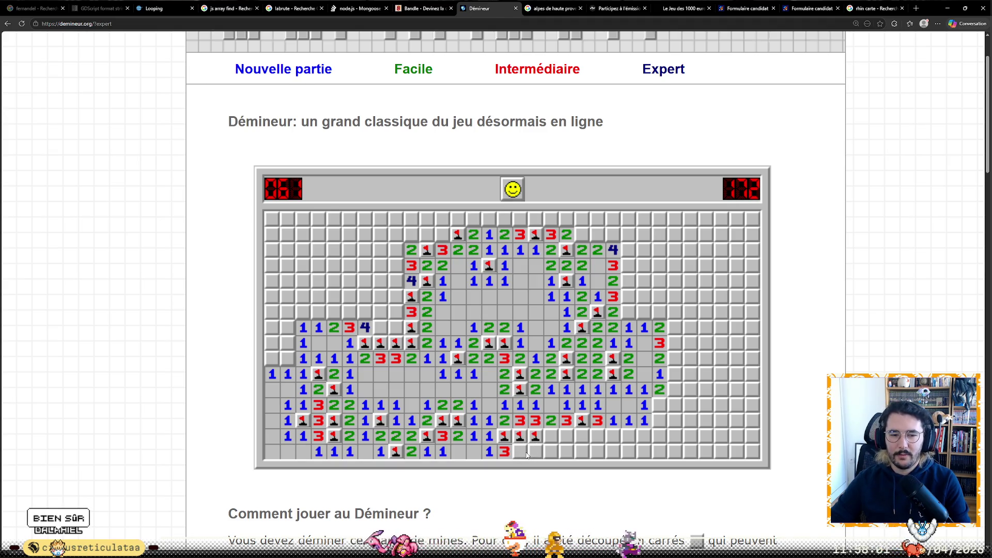
right_click(552, 438)
click(565, 439)
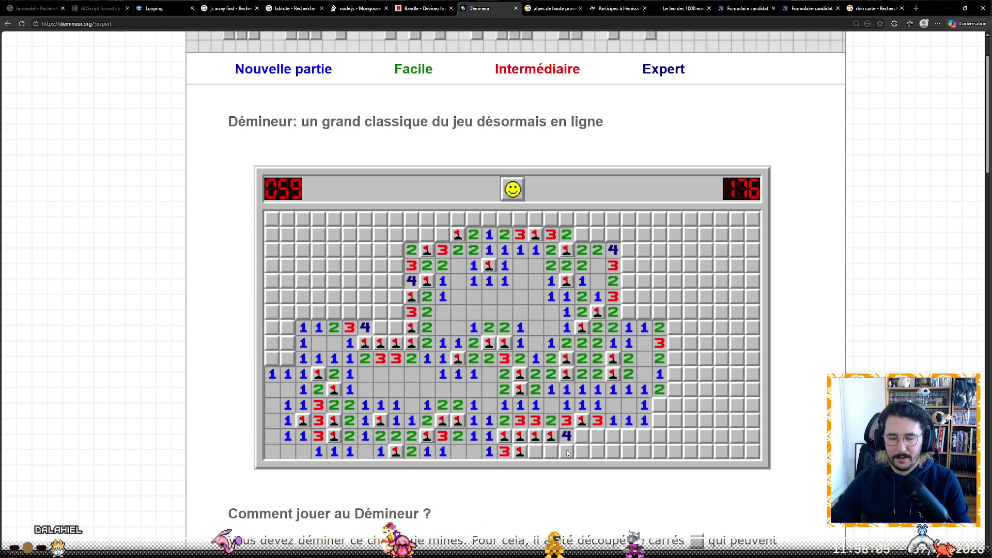
right_click(580, 439)
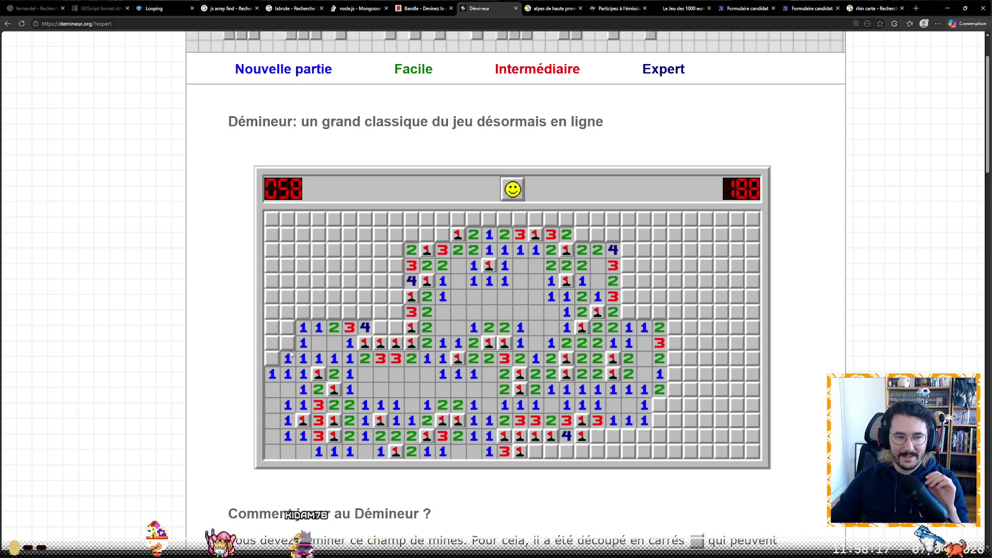
- Move a misplaced flag and flag two left-edge mines, revealing the 2s beside them
right_click(287, 345)
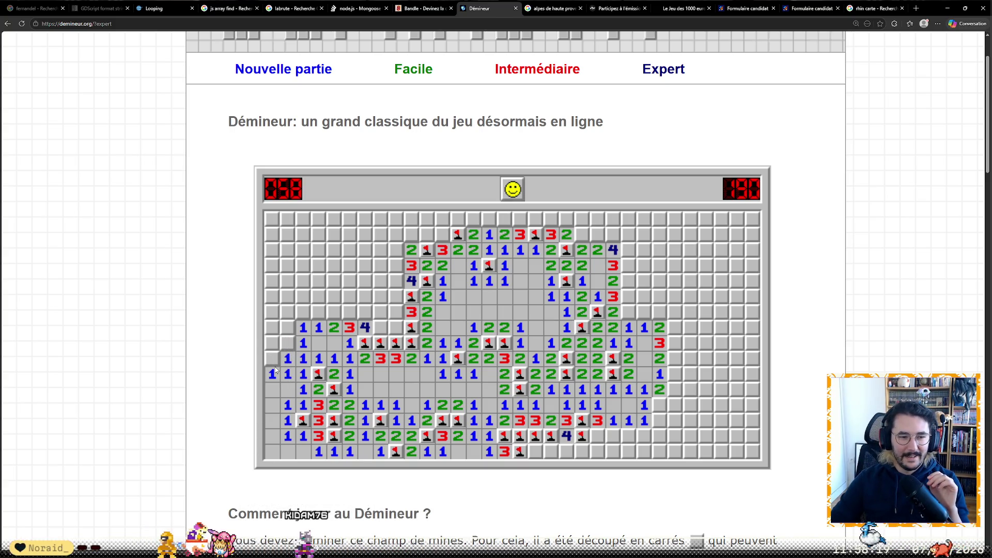
right_click(272, 358)
click(272, 342)
click(287, 343)
right_click(287, 329)
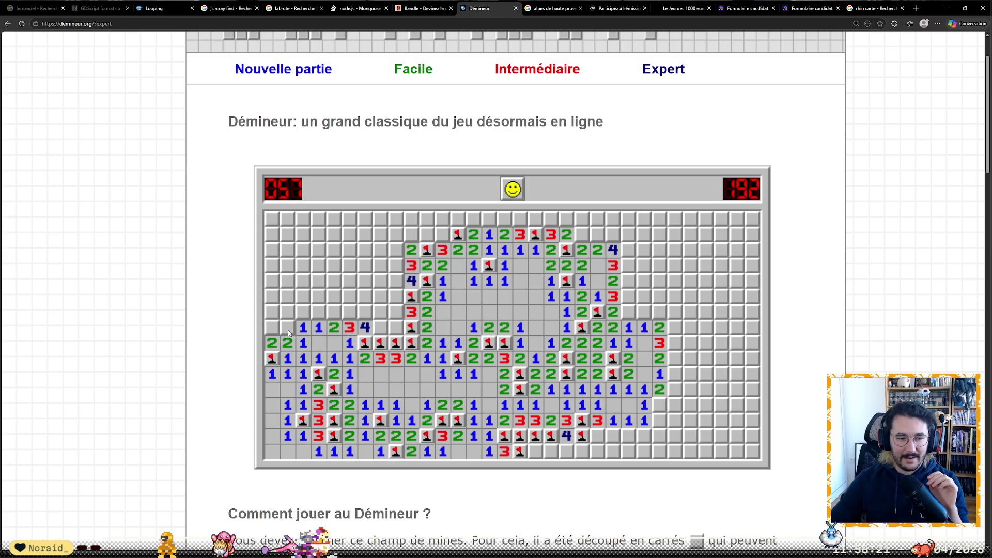
click(271, 327)
- Reveal the cells further up the left side and flag three more mines there
click(272, 311)
click(287, 312)
click(302, 312)
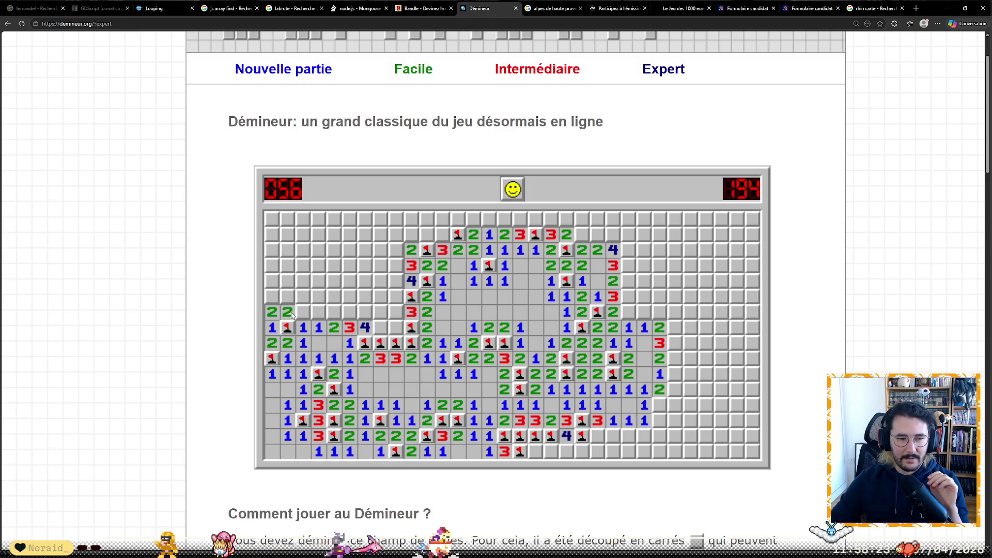
click(318, 311)
click(287, 296)
click(303, 296)
click(318, 296)
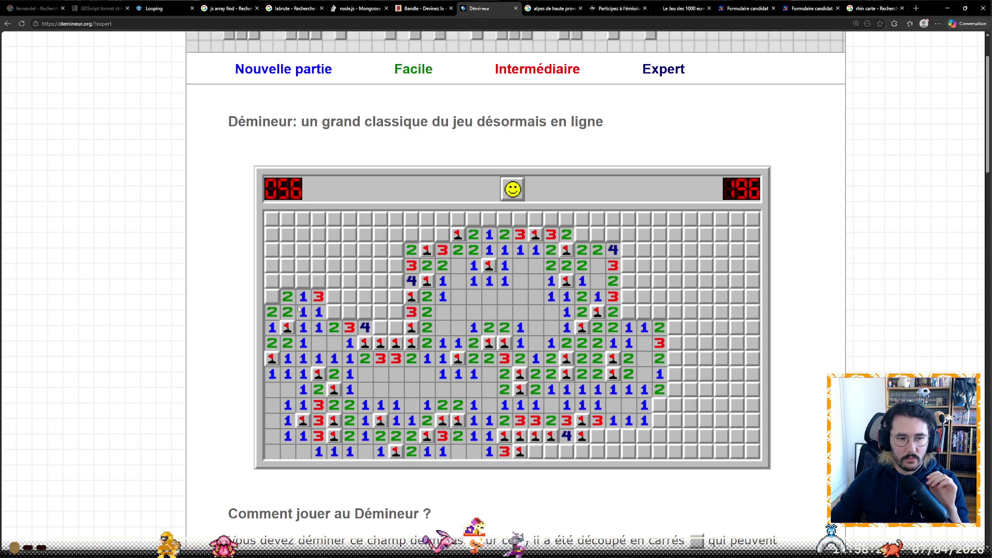
right_click(333, 313)
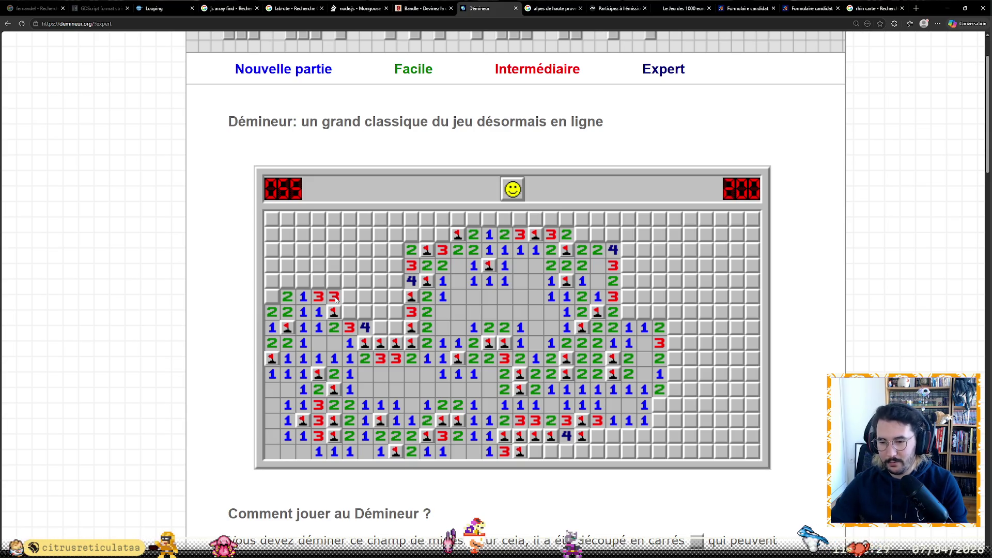
right_click(352, 316)
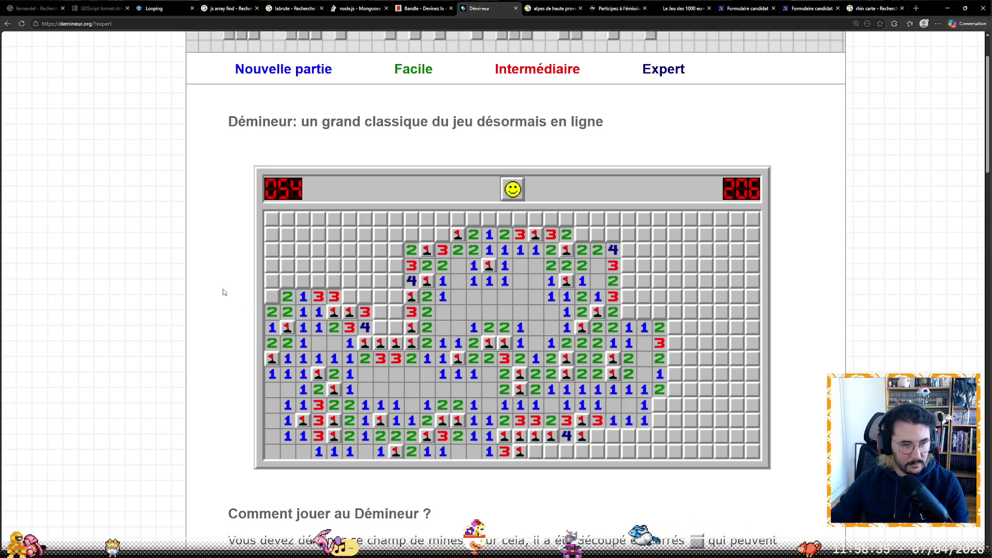
right_click(273, 301)
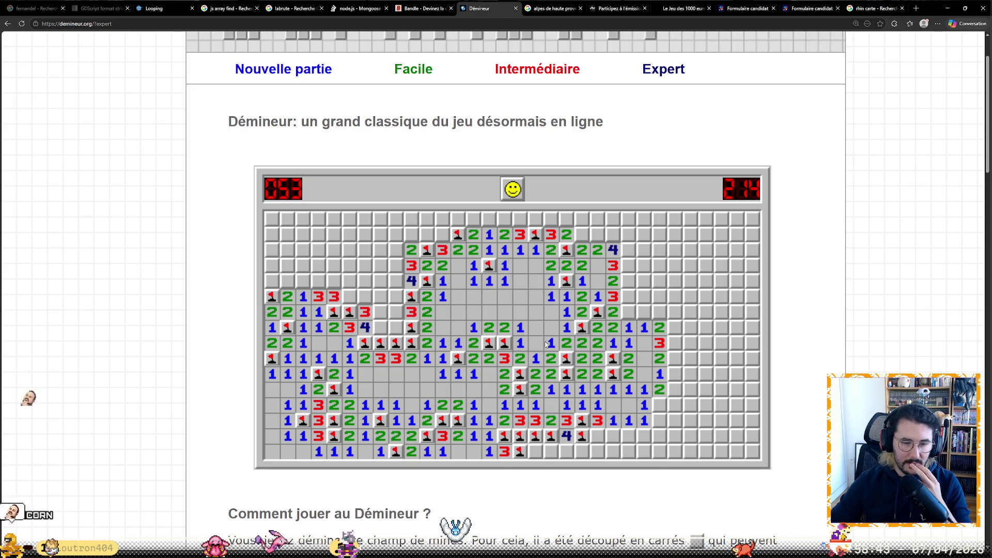
- Flag a mine on the right side and reveal the 1s and 3s around it
right_click(628, 312)
click(628, 296)
click(644, 312)
click(659, 312)
click(645, 297)
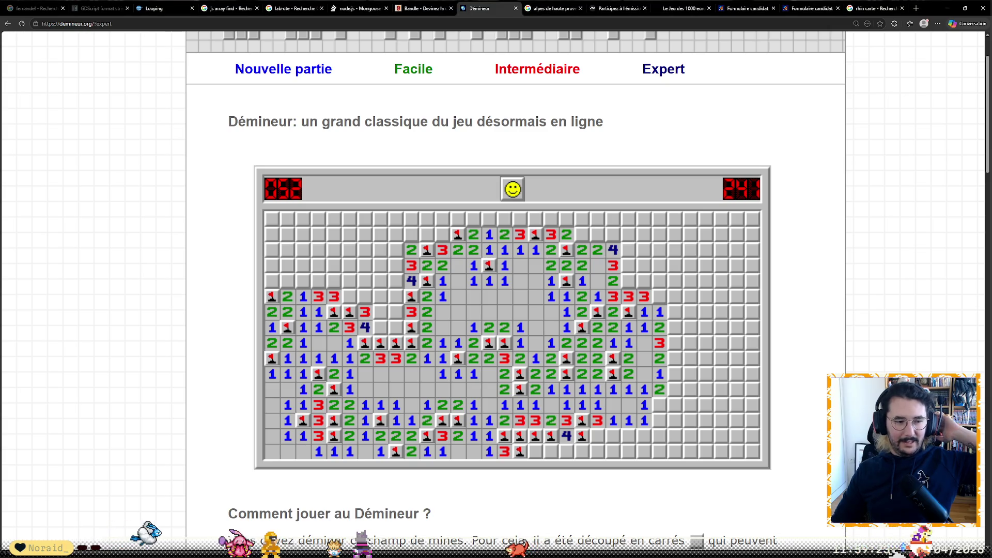
- Open a hidden bottom-row cell that holds a mine, exposing every remaining mine
click(551, 454)
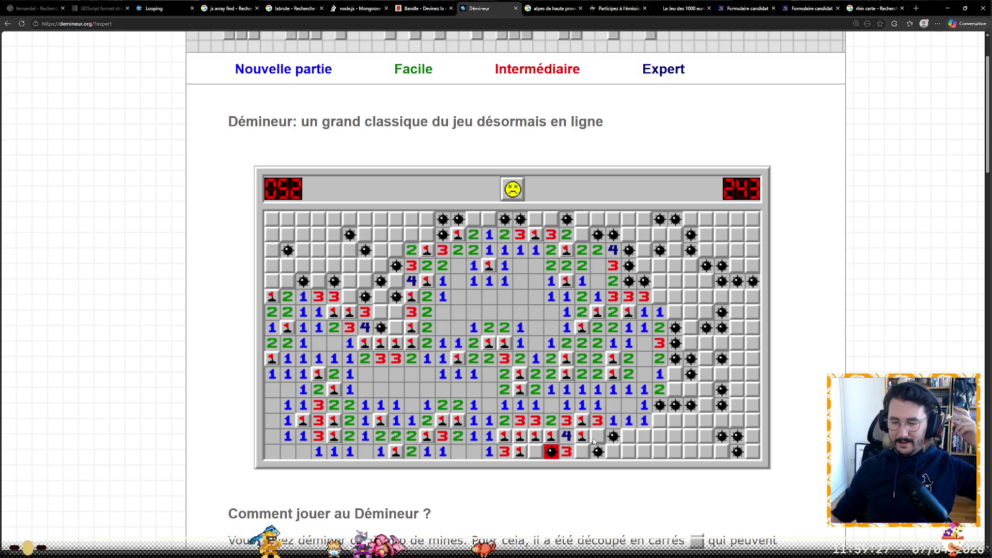